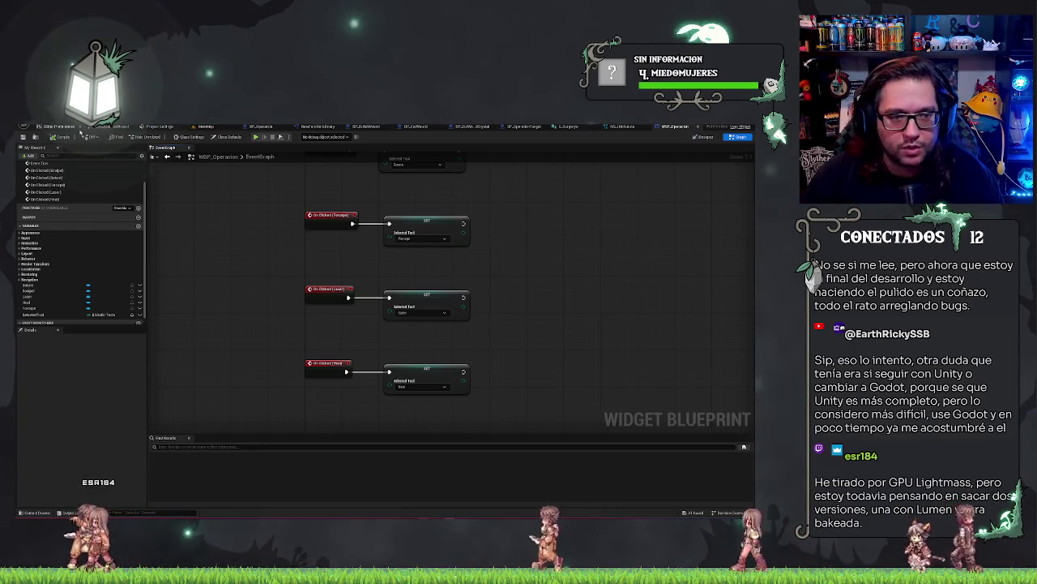
Leave the WBP_Operacion event graph and go back to the MainMap level's 3D view.
mouse_move(220, 200)
mouse_down()
mouse_move(241, 213)
mouse_move(206, 246)
mouse_up()
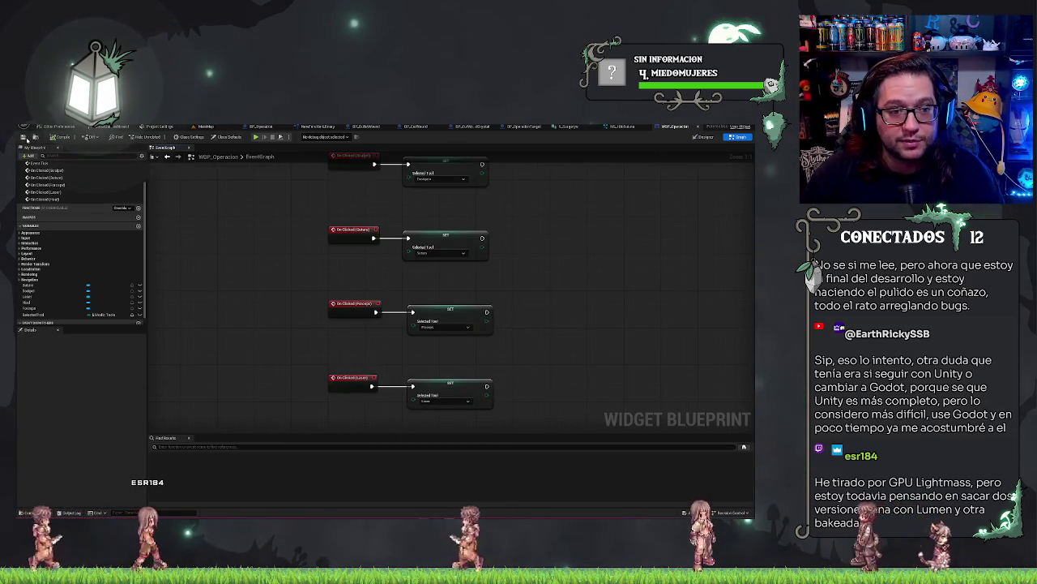
click(205, 126)
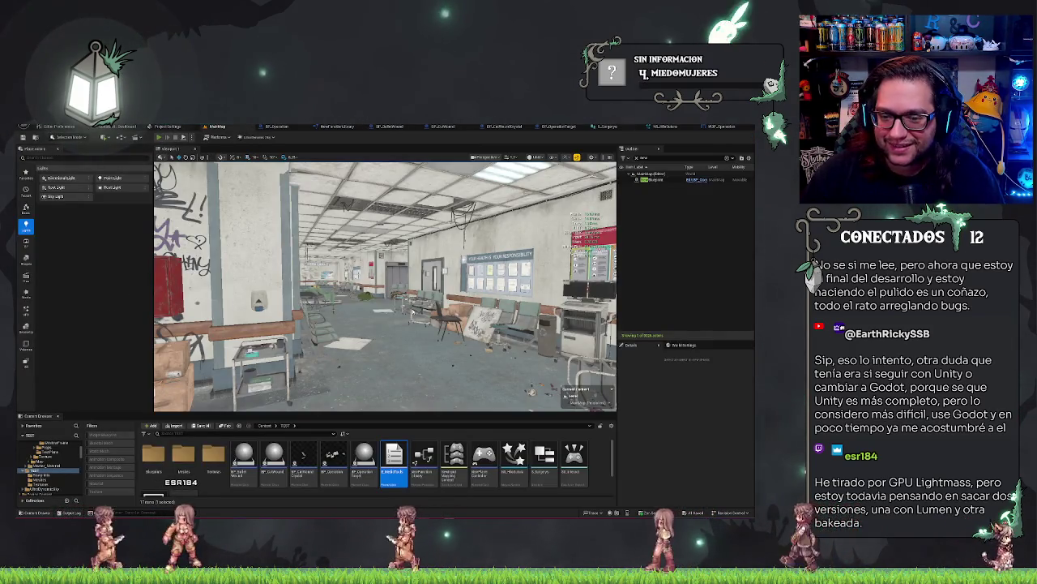
Start a Play In Editor session of the hospital operation level.
click(159, 137)
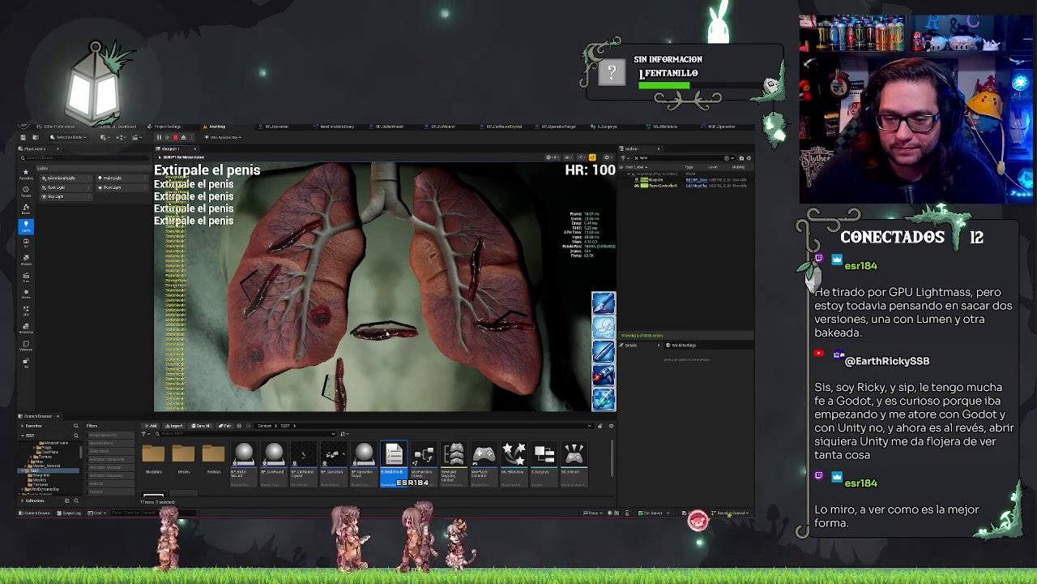
Interact with the centre wound on the lungs in-game, then stop the play session.
click(395, 315)
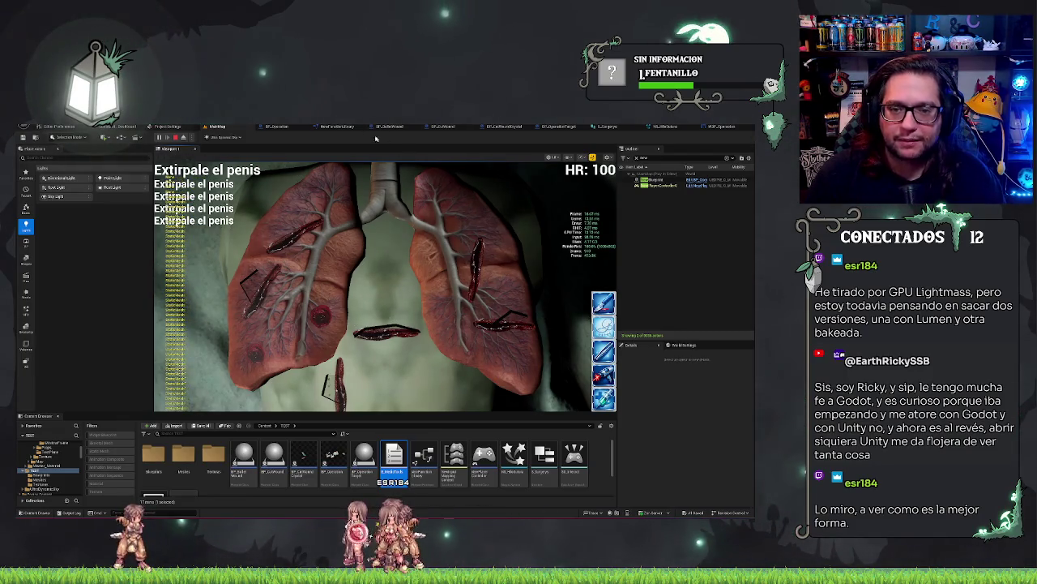
key(Escape)
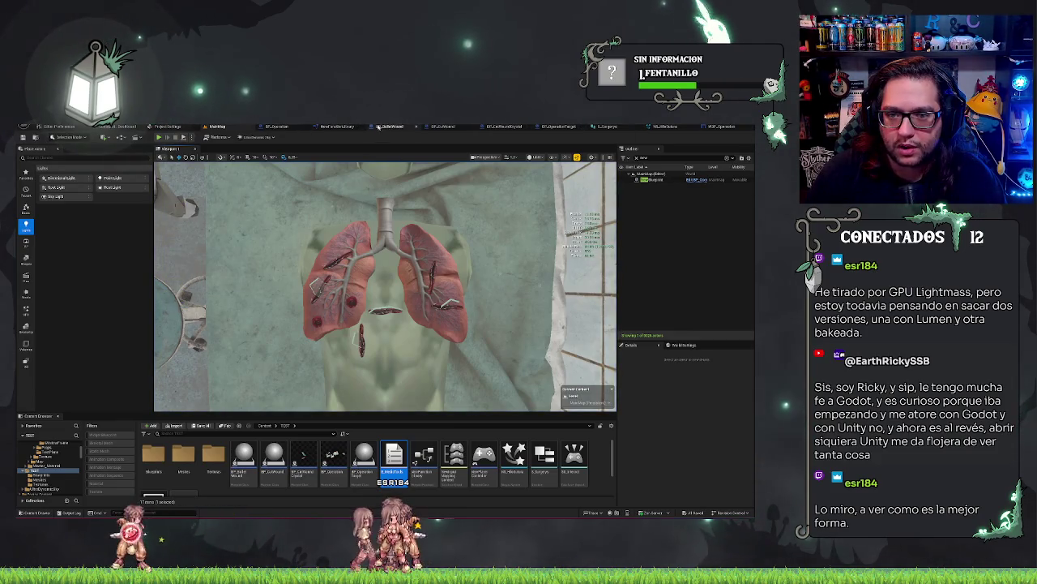
Open BP_Operation's event graph and bring the Create Widget node chain into view.
click(276, 127)
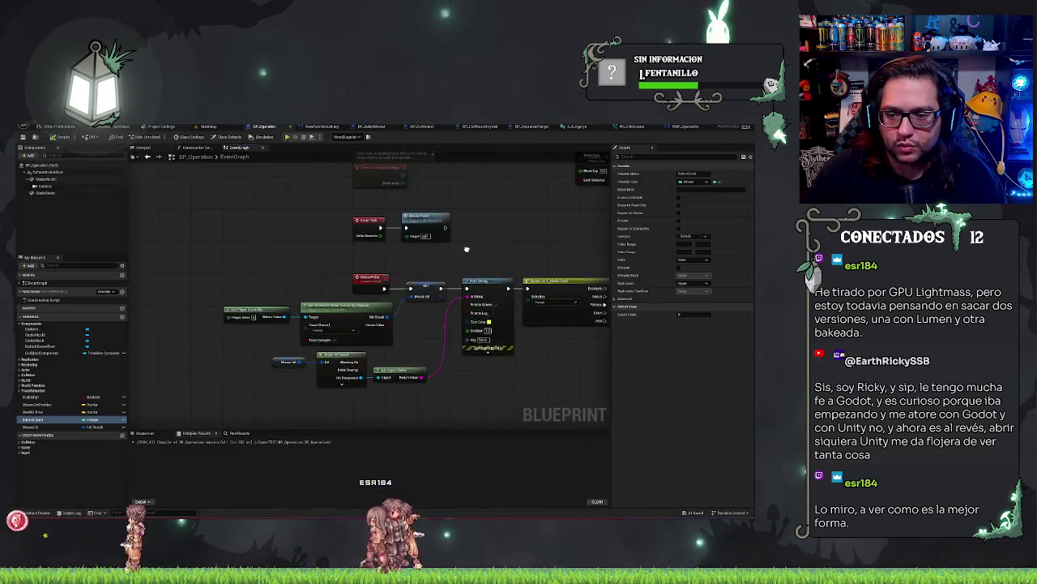
drag(433, 224, 544, 299)
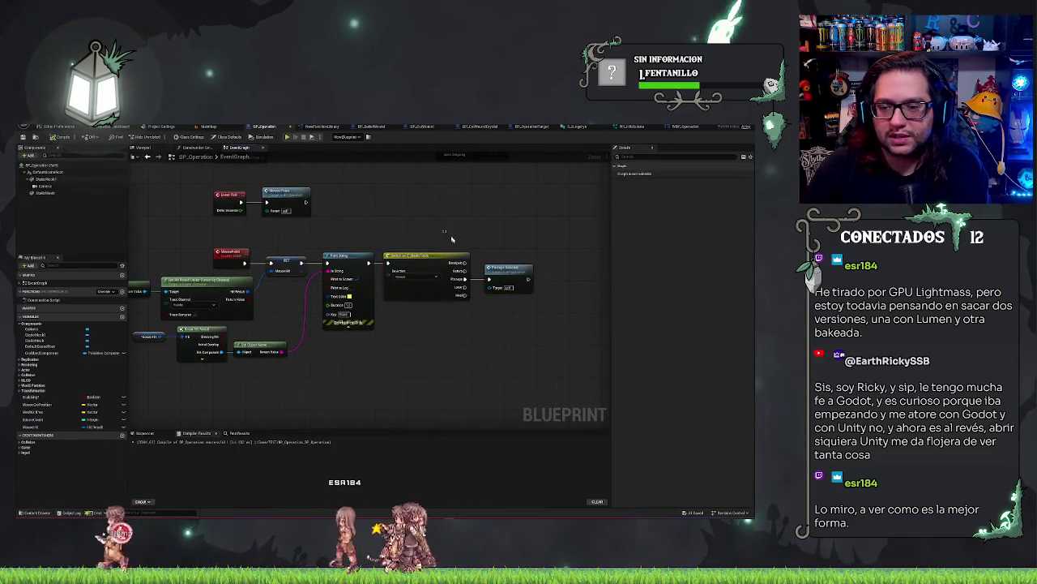
drag(453, 239, 290, 326)
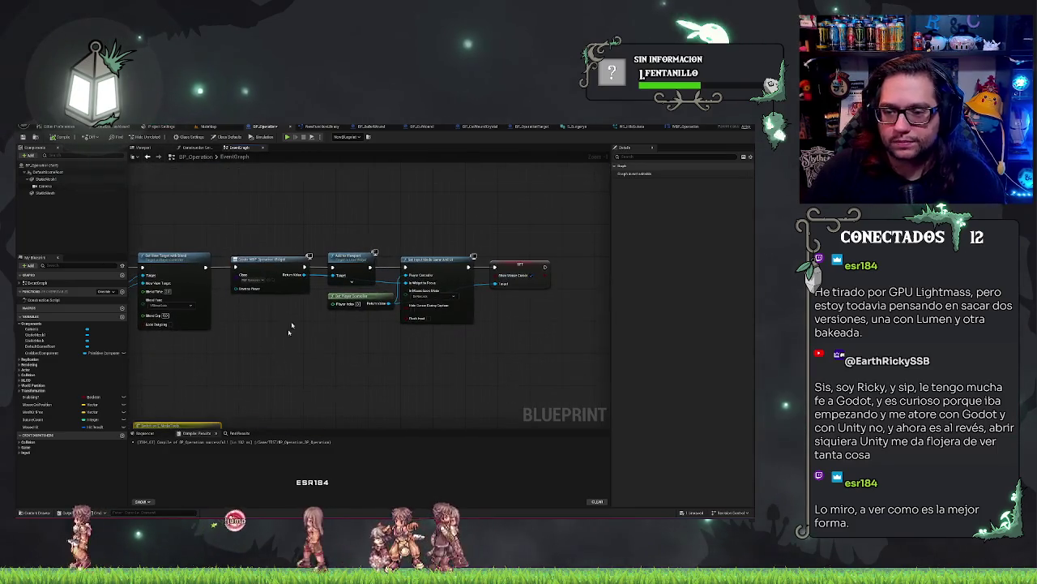
drag(238, 230, 272, 240)
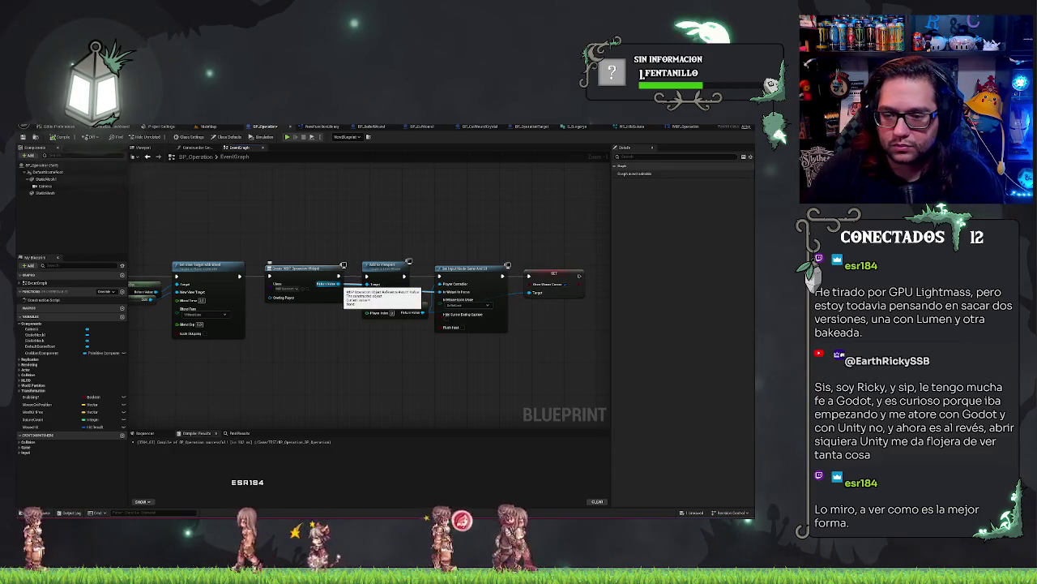
Move the nodes after Create Widget right and promote its Return Value to a new variable.
drag(387, 209, 557, 370)
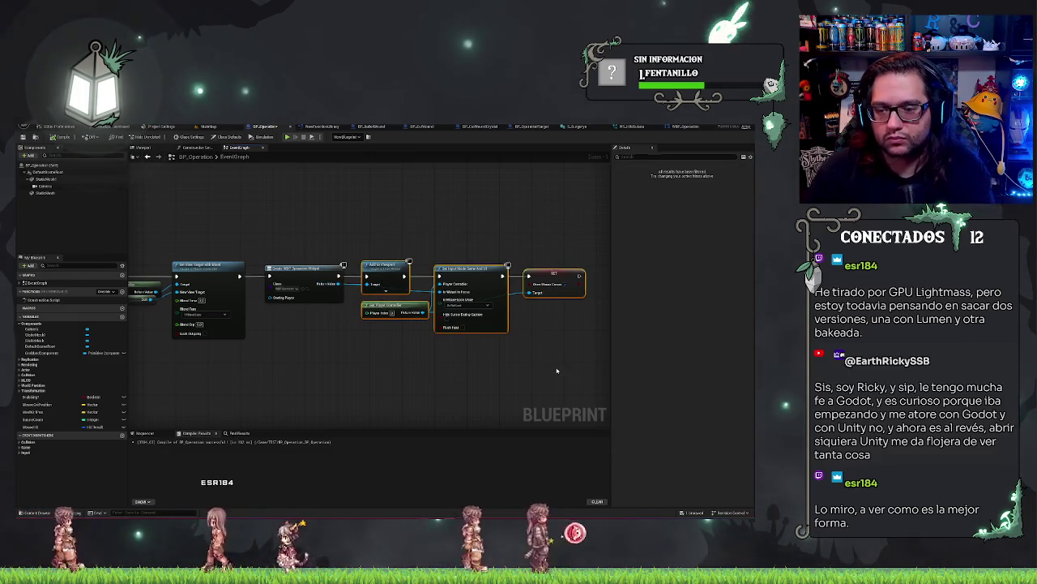
drag(385, 265, 450, 265)
mouse_move(336, 284)
mouse_down()
mouse_move(358, 290)
mouse_move(368, 276)
mouse_up()
click(389, 304)
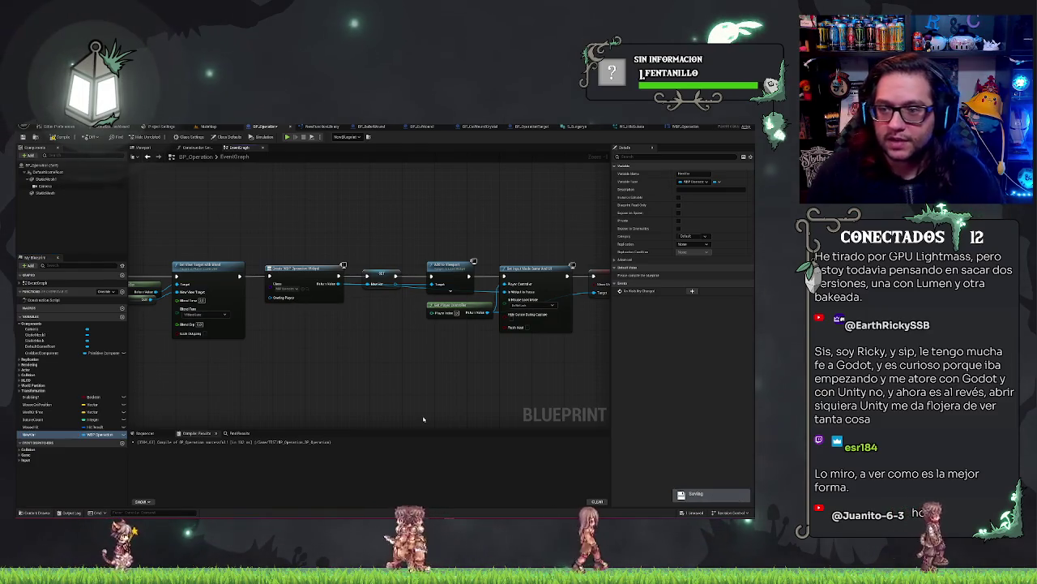
click(44, 185)
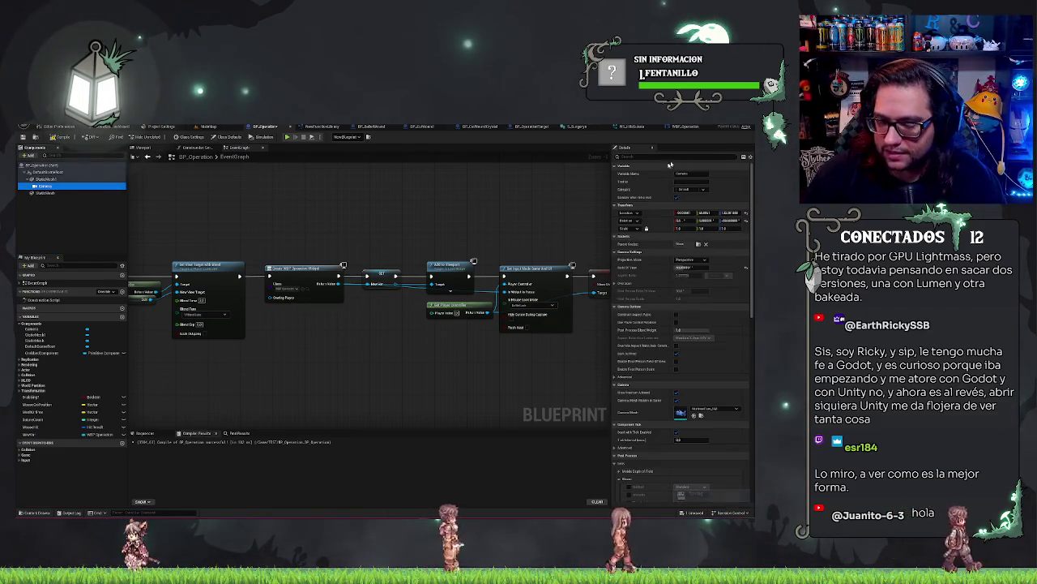
Filter the Camera component's details for 'global' and check the global illumination method options.
click(630, 157)
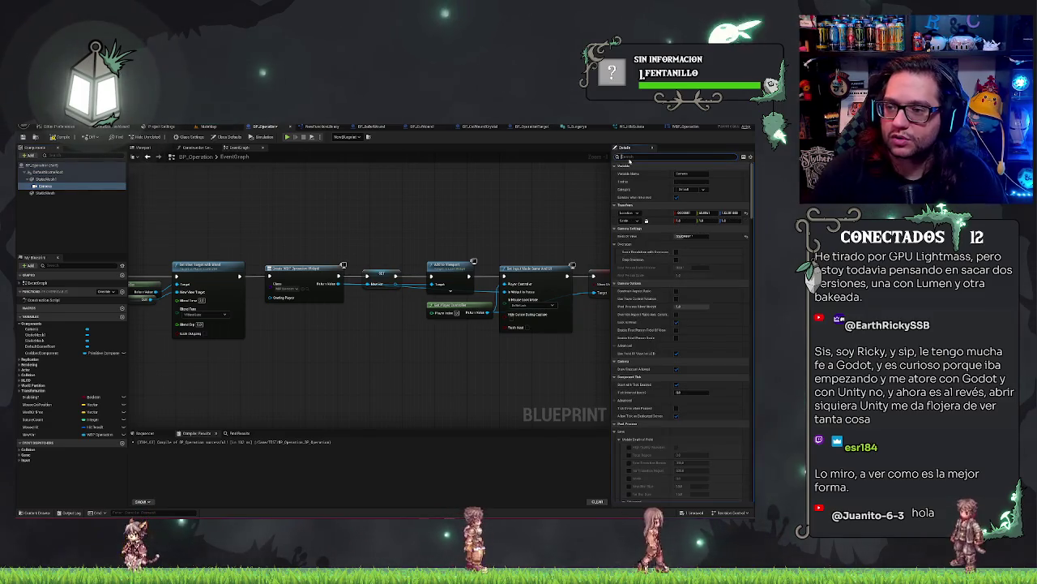
text(global)
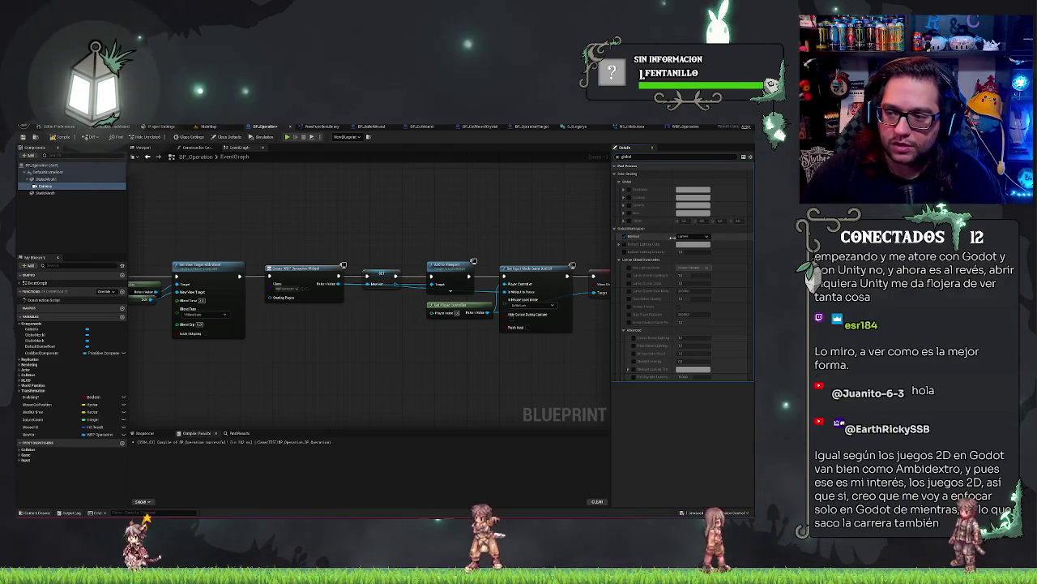
click(691, 235)
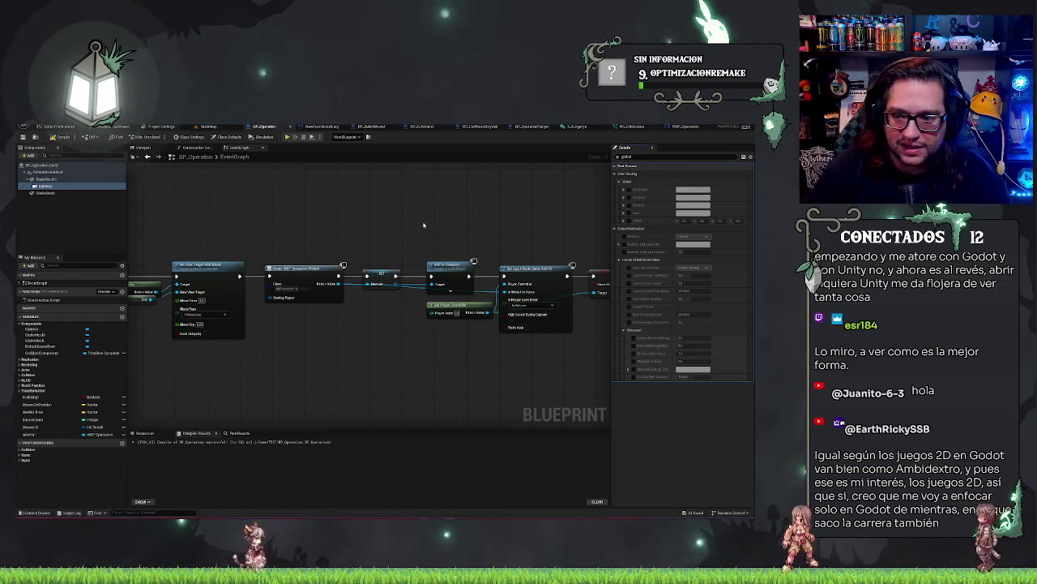
drag(473, 251, 418, 251)
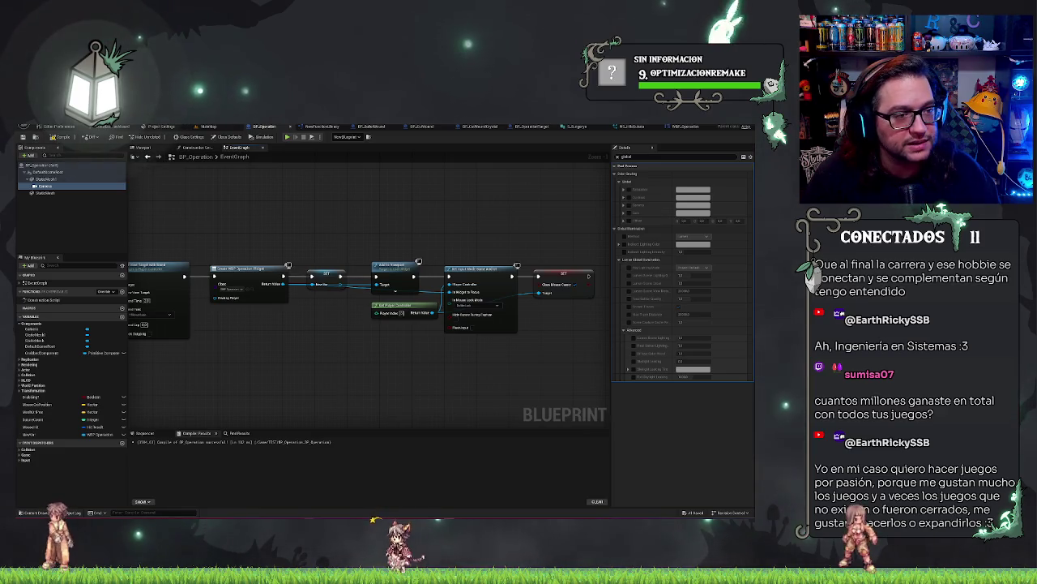
key(alt+Tab)
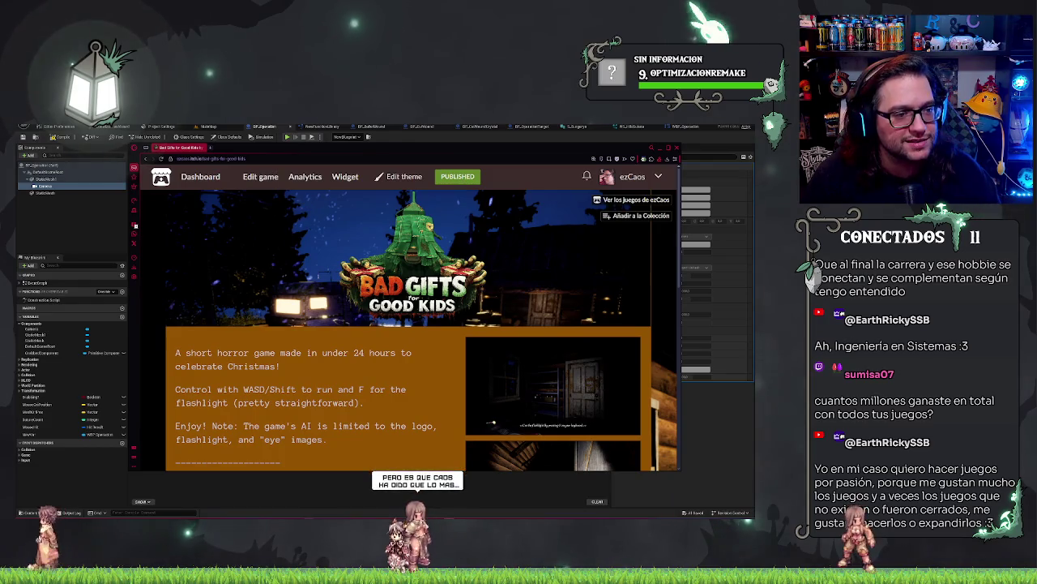
Begin a reply to the 'Nice game! :)' comment with 'Gracias! Se que'.
scroll(462, 305, down, 1)
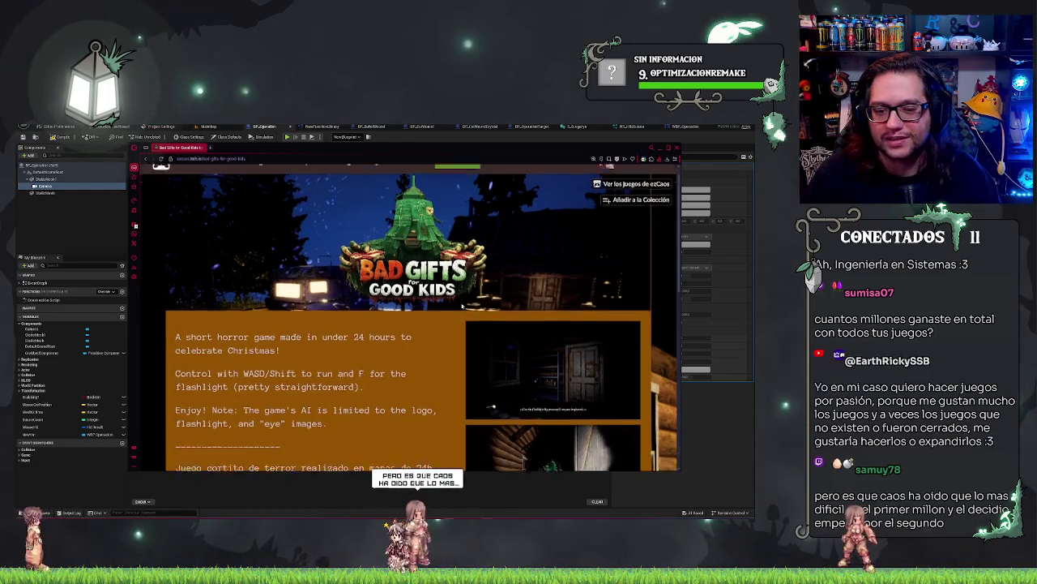
scroll(462, 305, down, 5)
scroll(356, 389, down, 2)
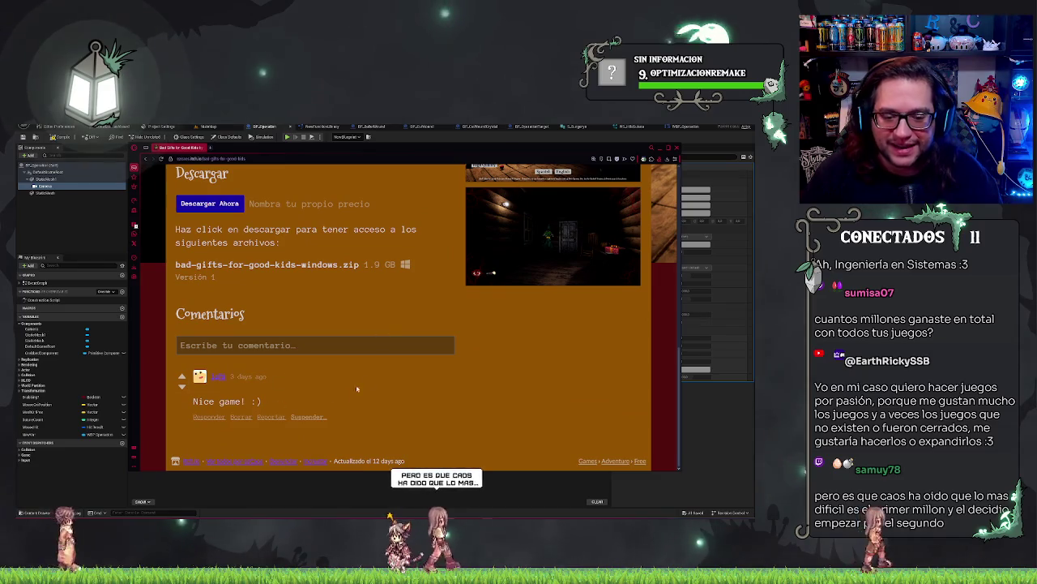
click(209, 417)
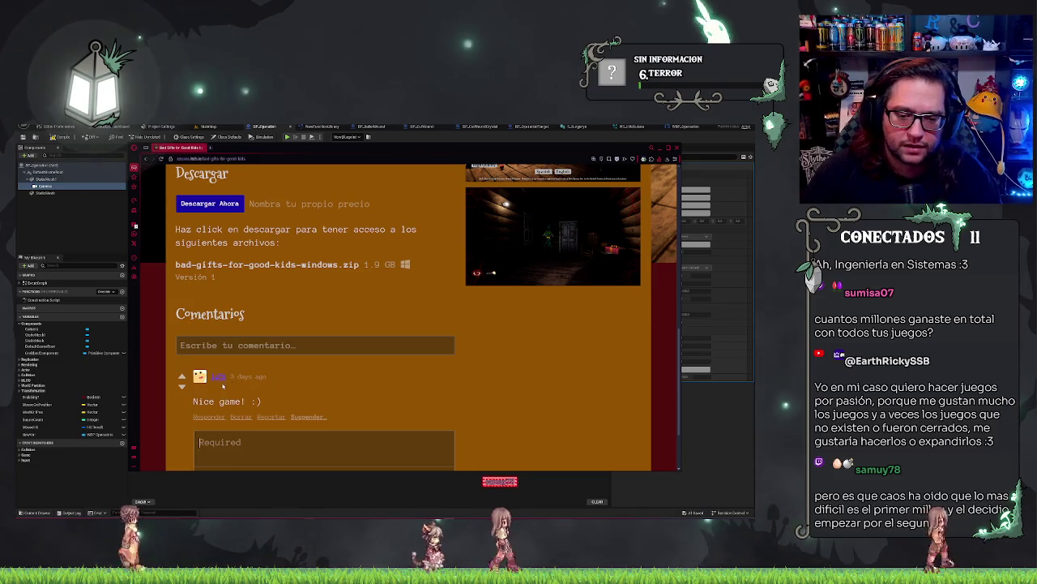
scroll(222, 385, down, 2)
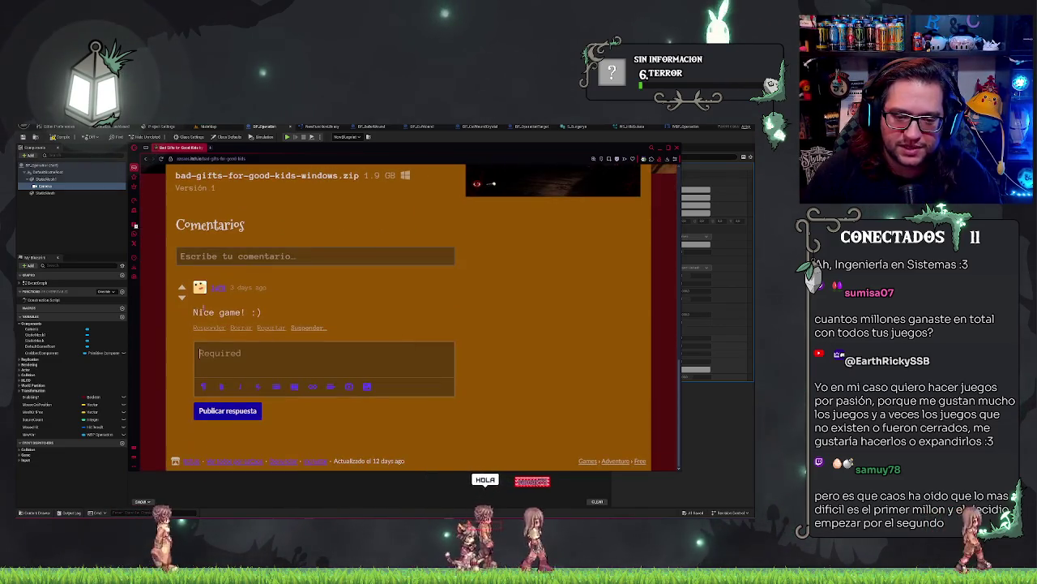
text(Gracias! )
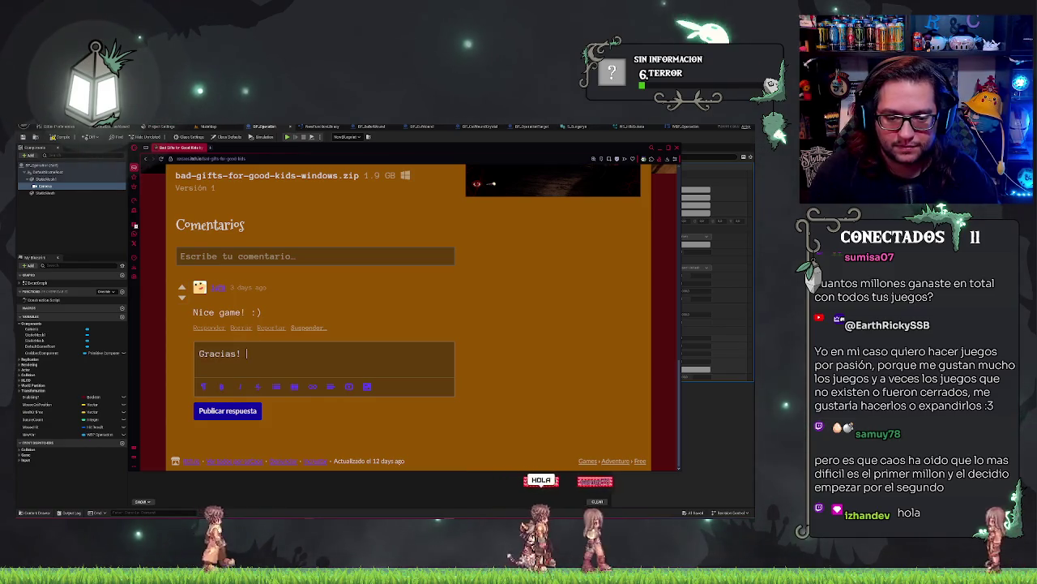
text(Se que no tiene de)
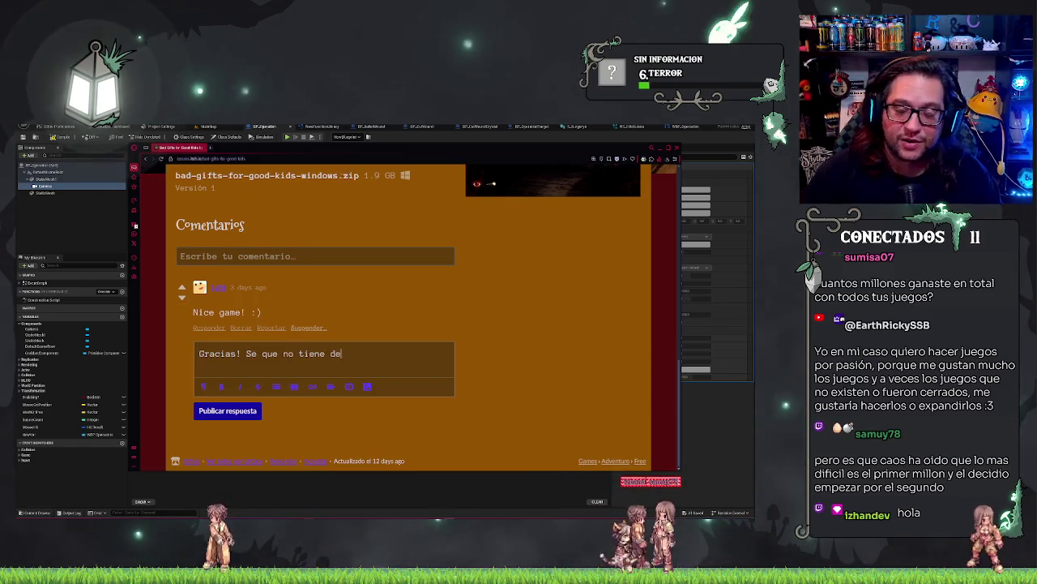
Clear an accidental text selection and continue the reply with 'masiada calidad, pero me ha servido'.
scroll(422, 317, up, 10)
scroll(422, 316, down, 8)
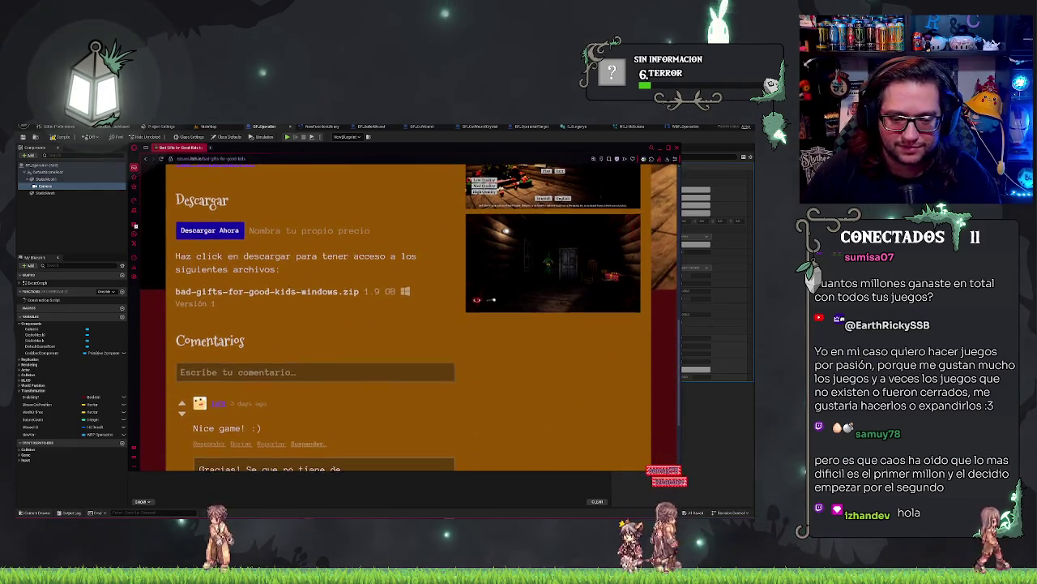
scroll(421, 316, up, 5)
scroll(421, 316, down, 2)
scroll(421, 316, up, 2)
mouse_move(175, 257)
mouse_down()
mouse_move(405, 279)
mouse_move(365, 306)
mouse_up()
click(375, 356)
scroll(375, 356, down, 8)
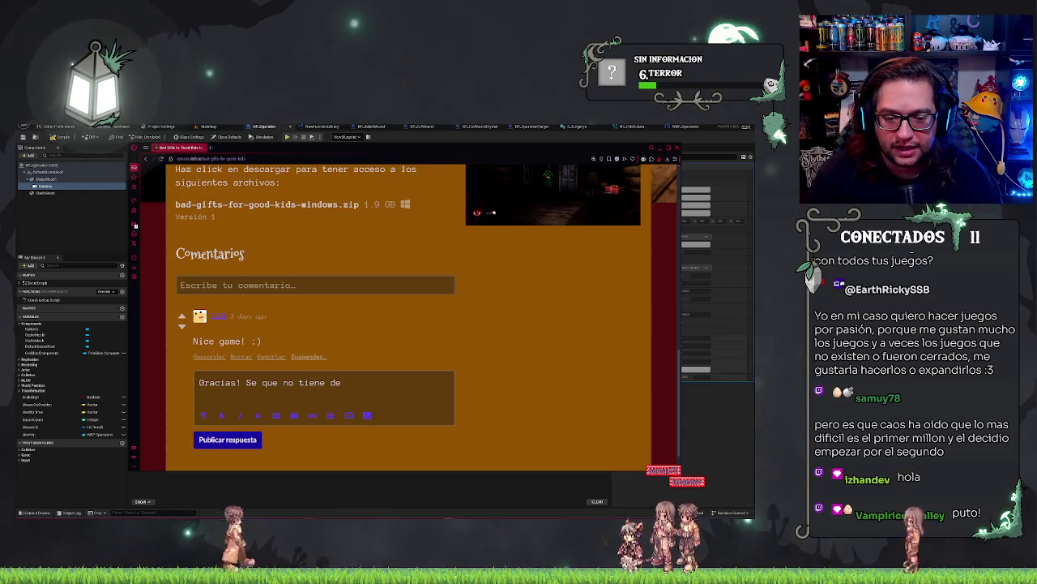
text(masiada calidad)
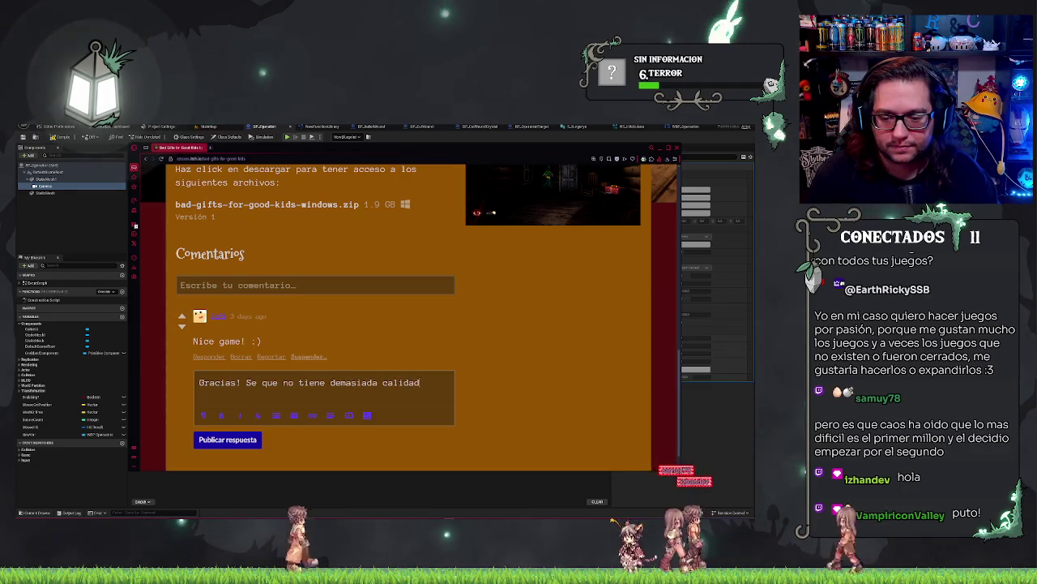
text(, pero m)
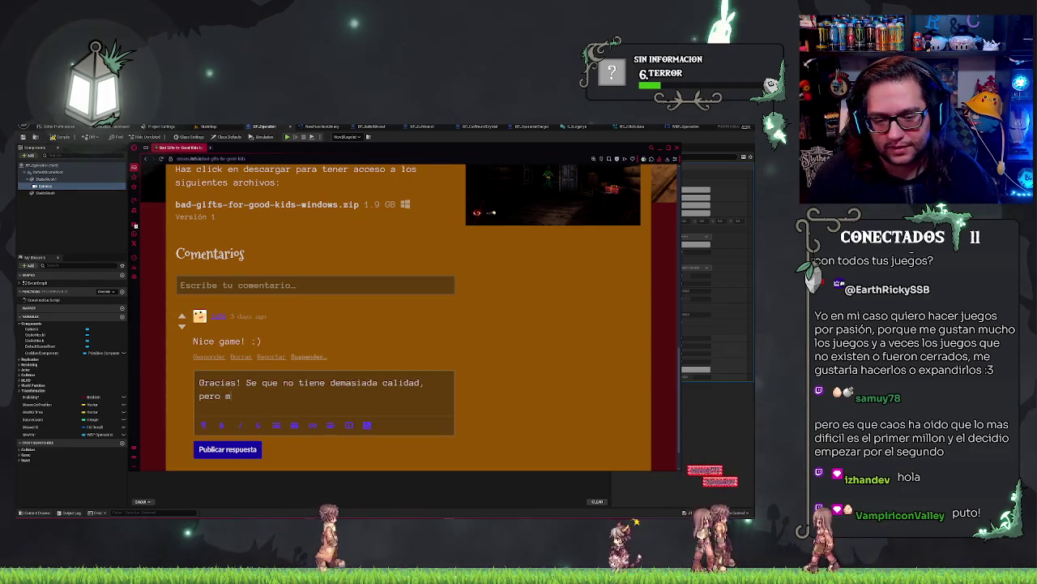
text(e ha servido)
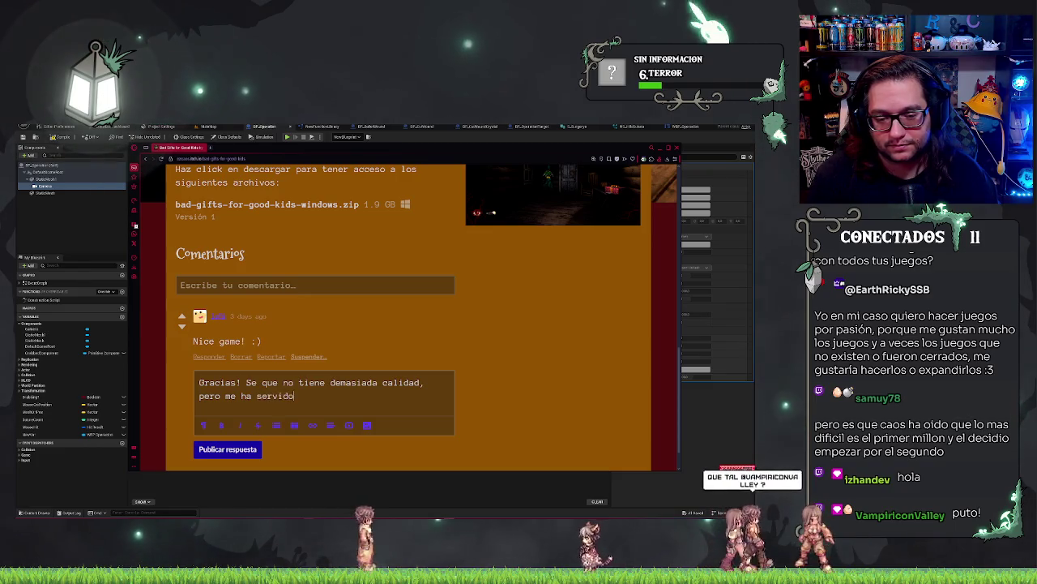
Rework the reply's ending to finish with 'un éxito. :)' and publish it.
key(ctrl+BackSpace)
key(ctrl+BackSpace)
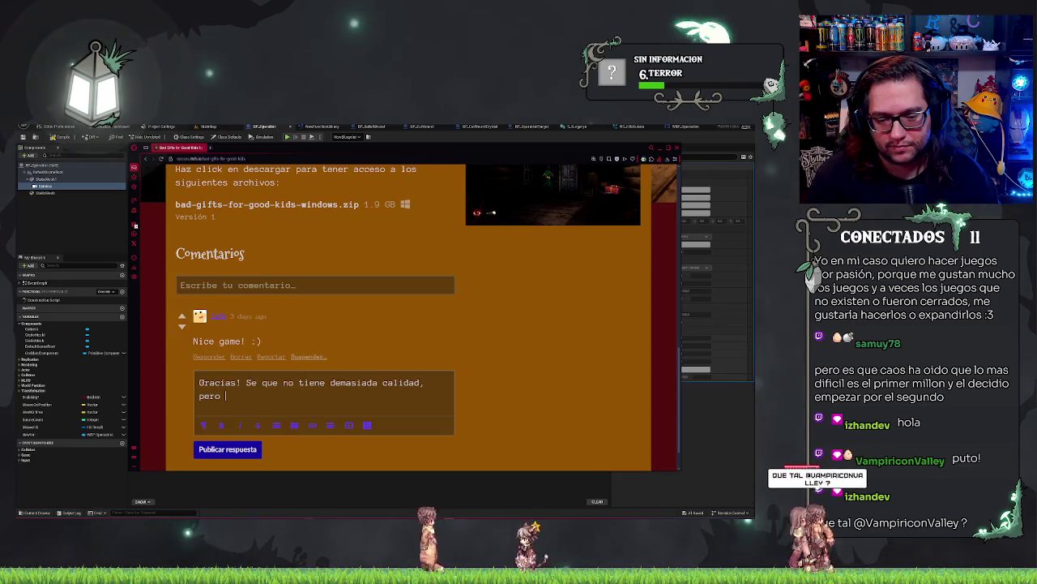
text(si te ha dado algún sustaco ha)
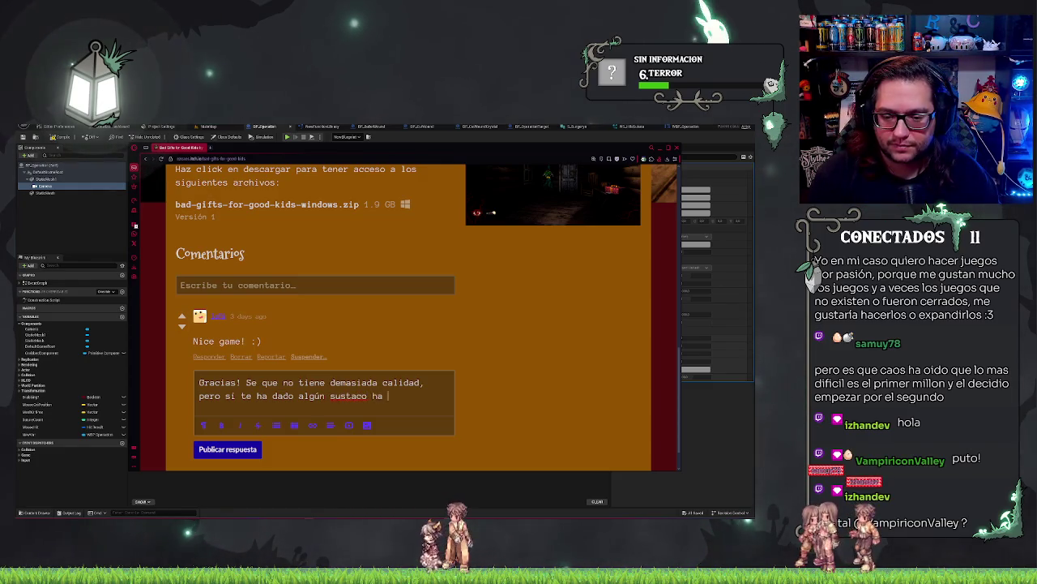
key(BackSpace)
key(BackSpace)
key(BackSpace)
text(do un éx)
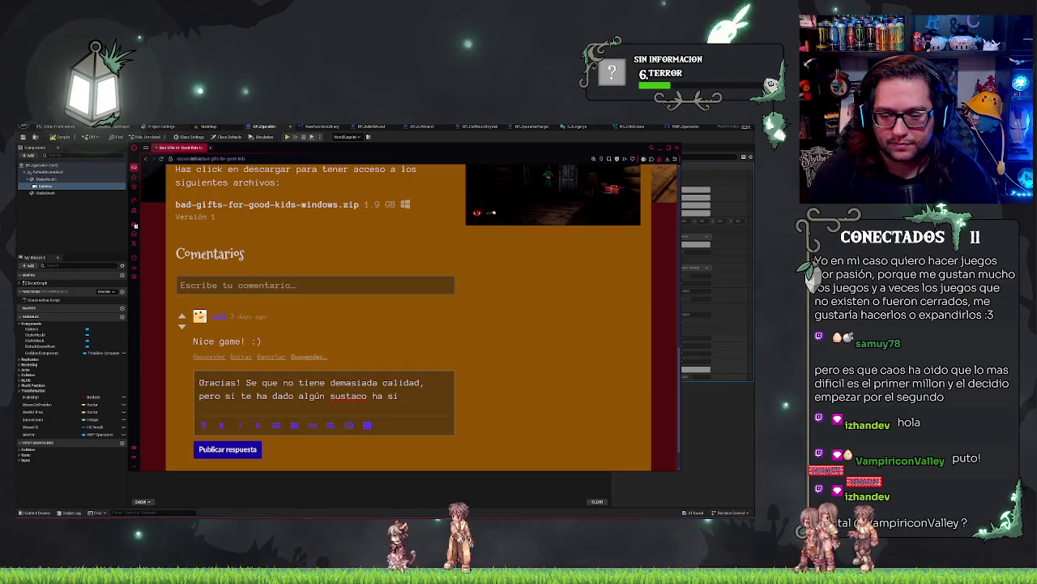
text(ito)
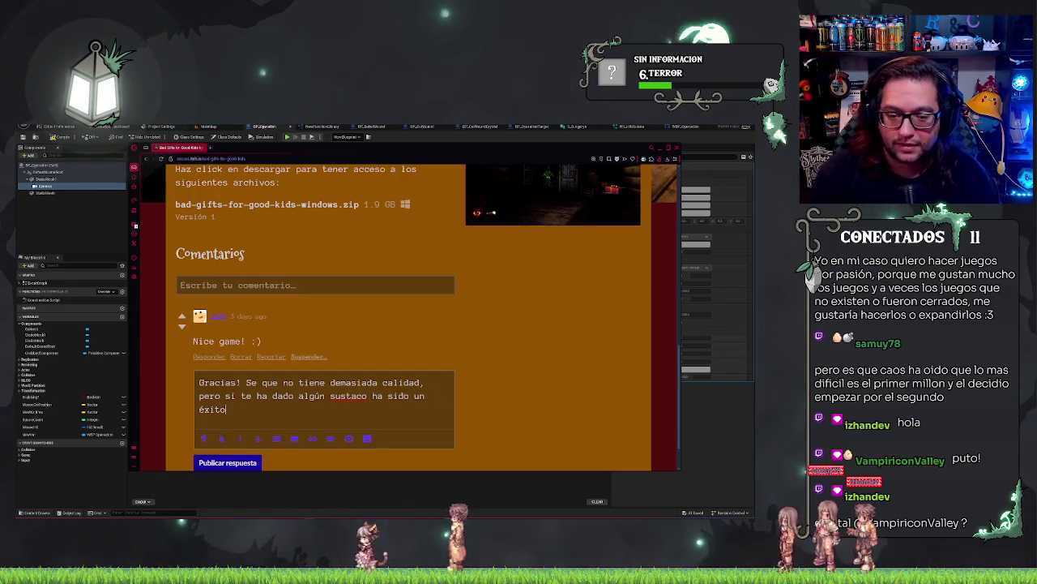
text(. :)
click(254, 463)
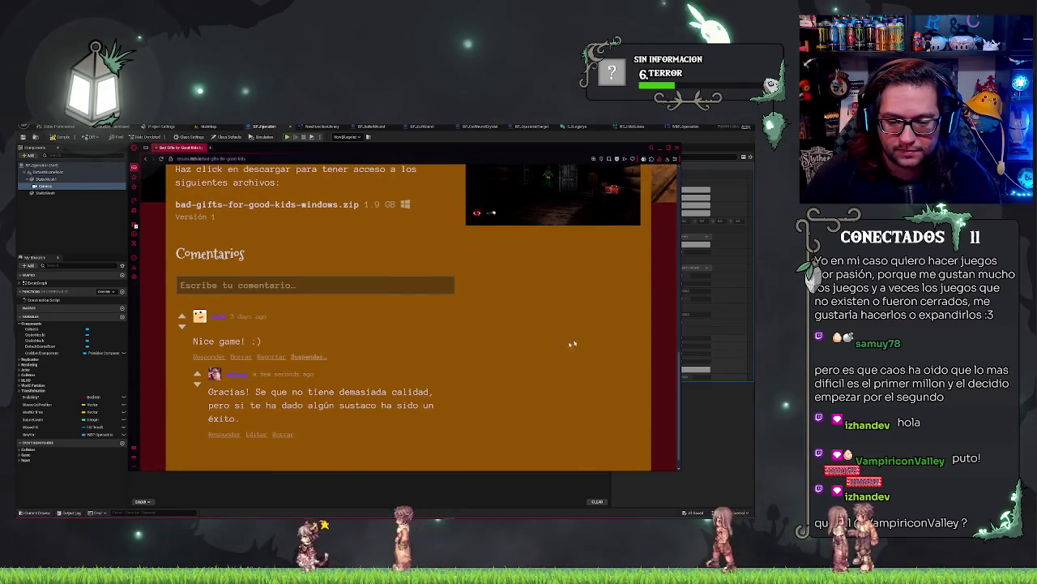
scroll(499, 352, up, 10)
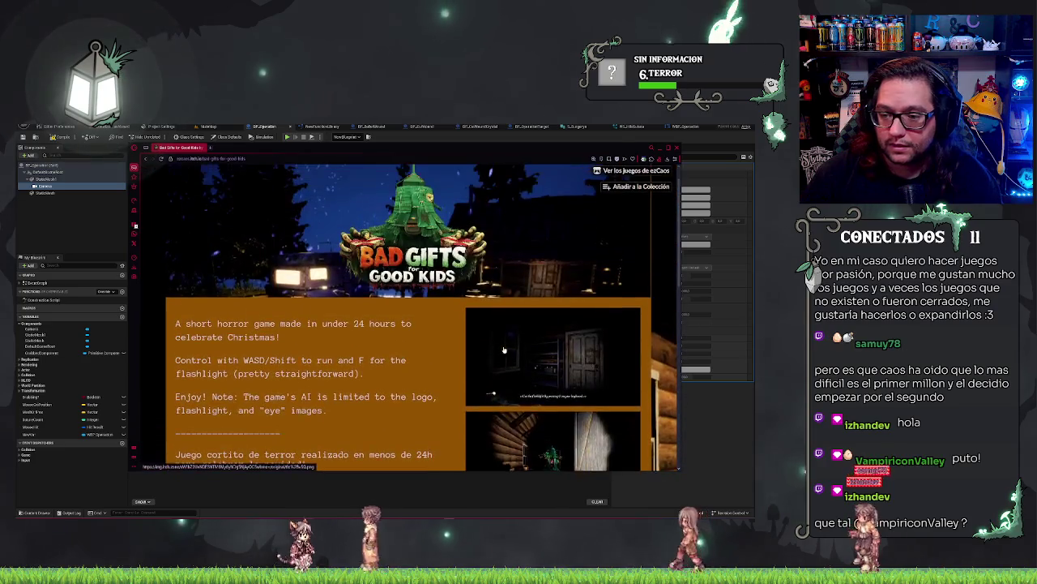
click(566, 444)
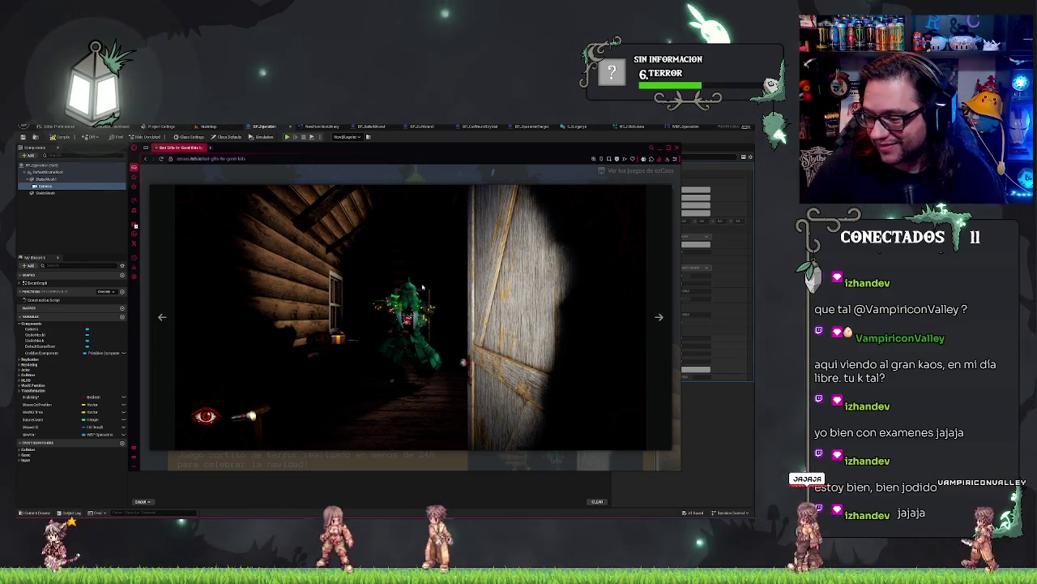
click(392, 466)
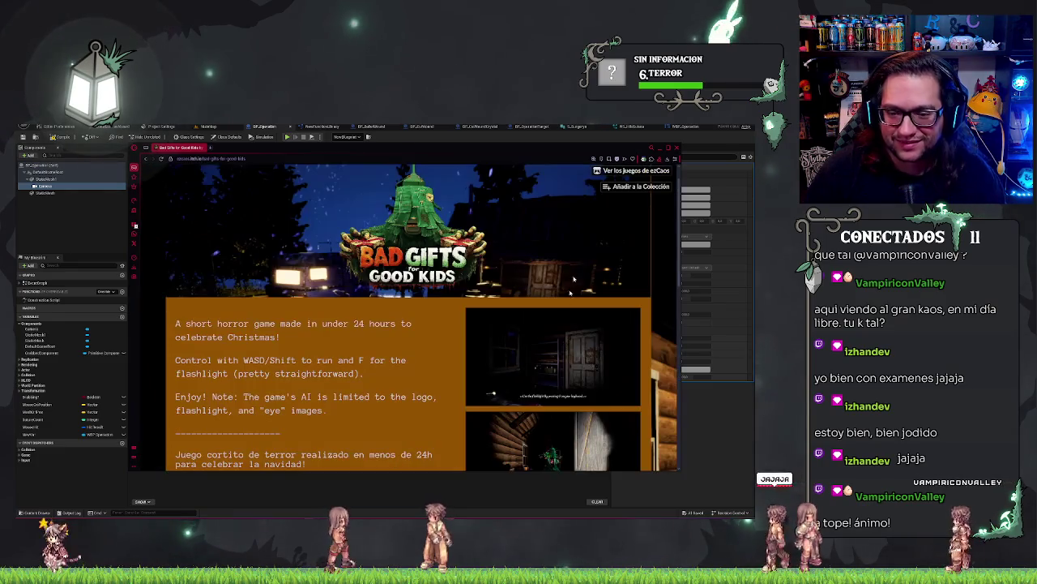
key(ctrl+w)
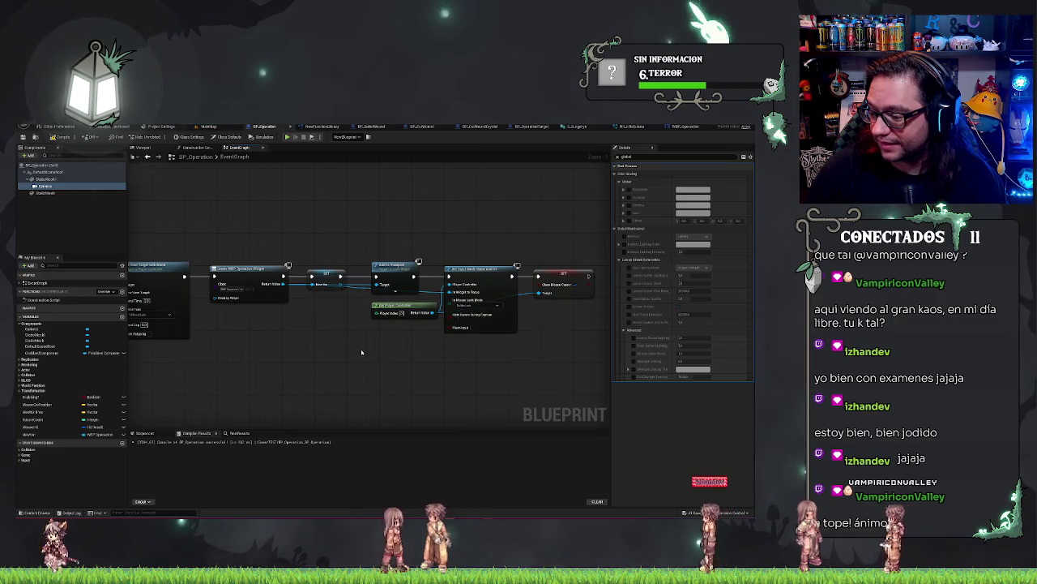
Rename the variable on the SET node after Create Widget to TargetUI in My Blueprint.
mouse_move(328, 345)
mouse_down()
mouse_move(310, 349)
mouse_move(385, 343)
mouse_up()
click(382, 274)
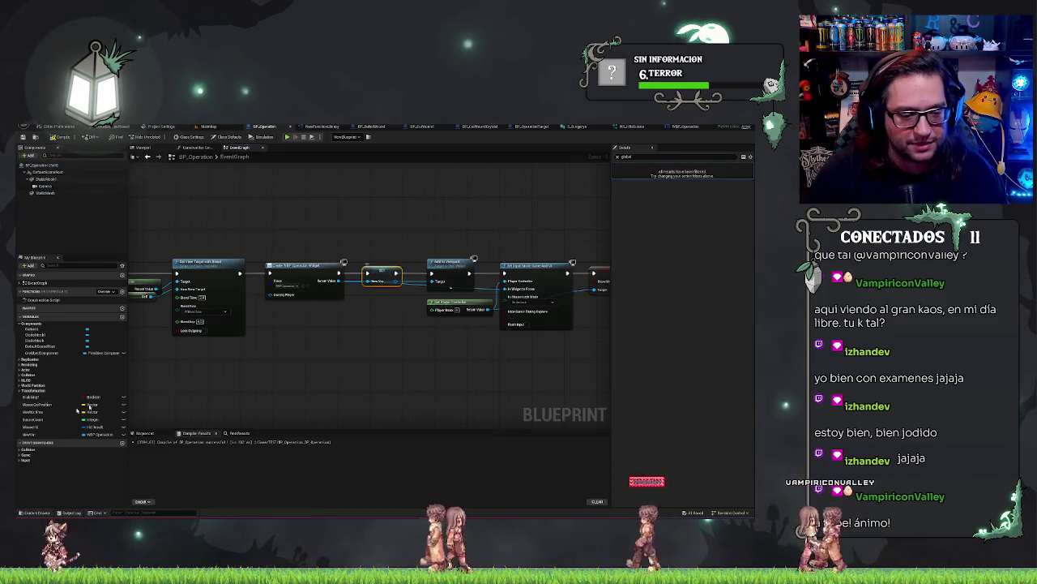
click(38, 436)
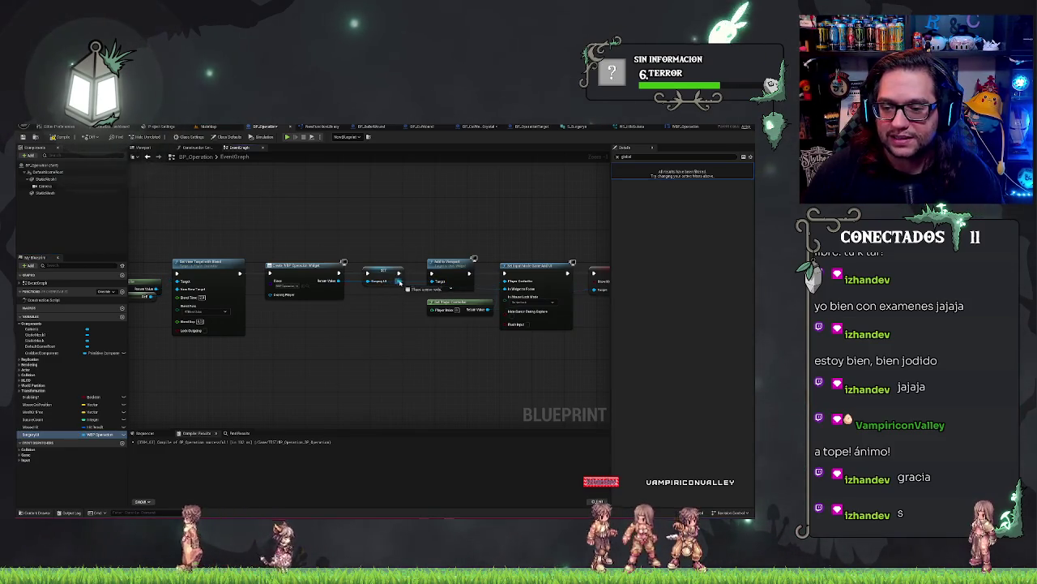
drag(488, 370, 417, 373)
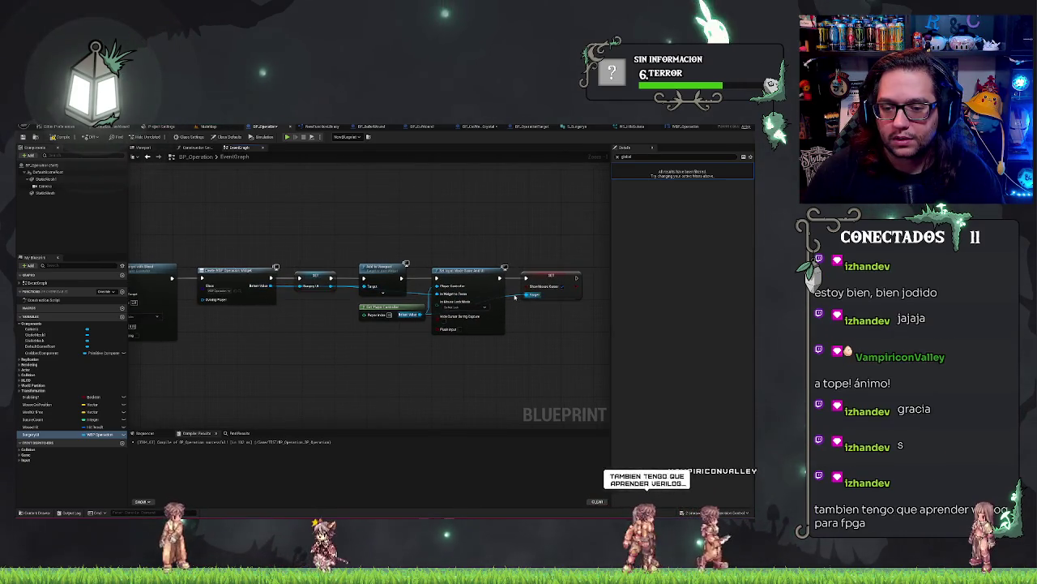
mouse_move(337, 386)
mouse_down()
mouse_move(378, 370)
mouse_move(449, 295)
mouse_move(509, 190)
mouse_up()
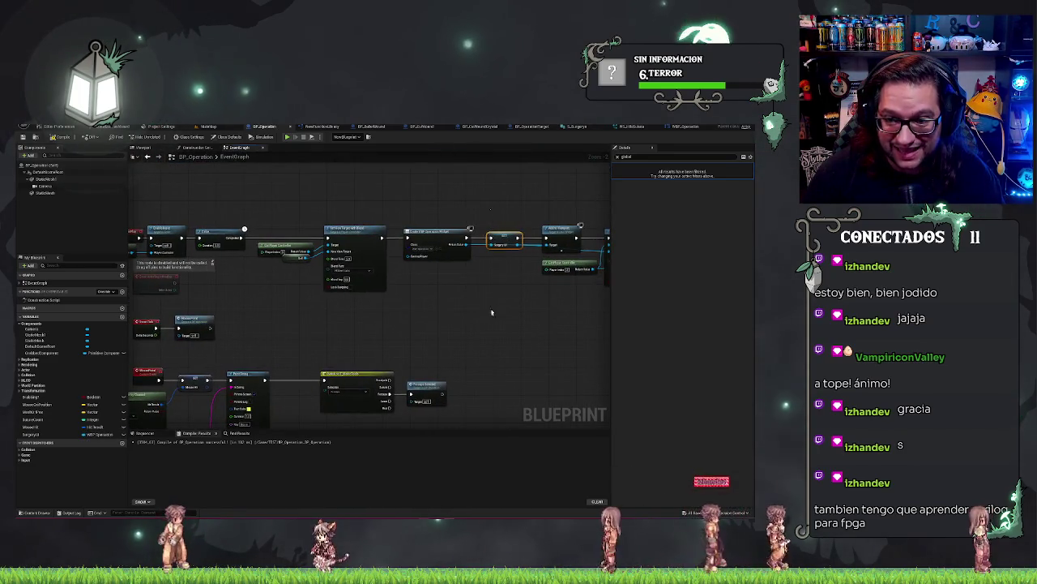
Place a TargetUI getter and add a Get Selected Tool node from it using 'get tip'.
drag(478, 334, 416, 321)
scroll(416, 321, up, 2)
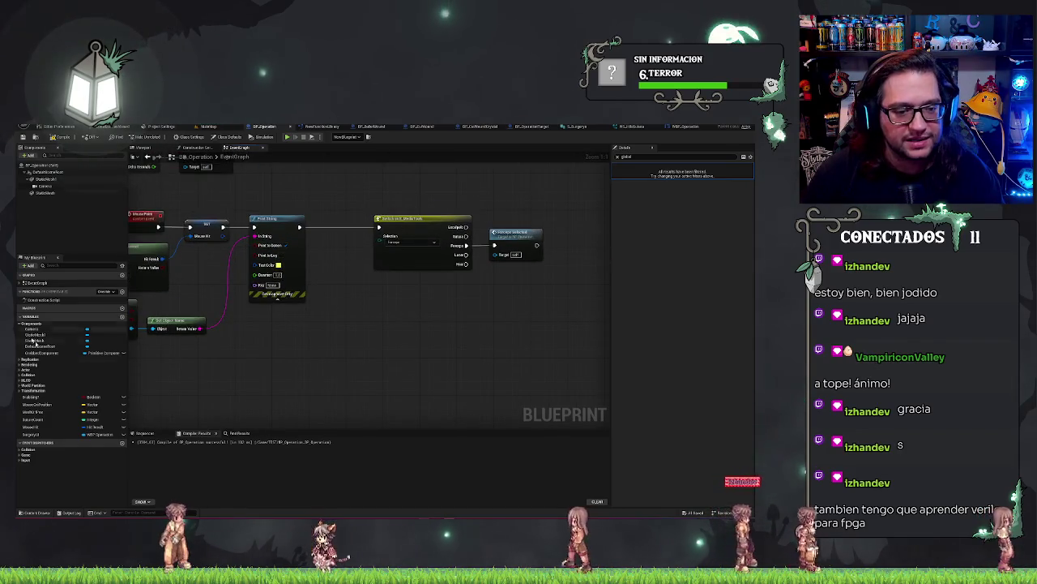
drag(195, 352, 220, 369)
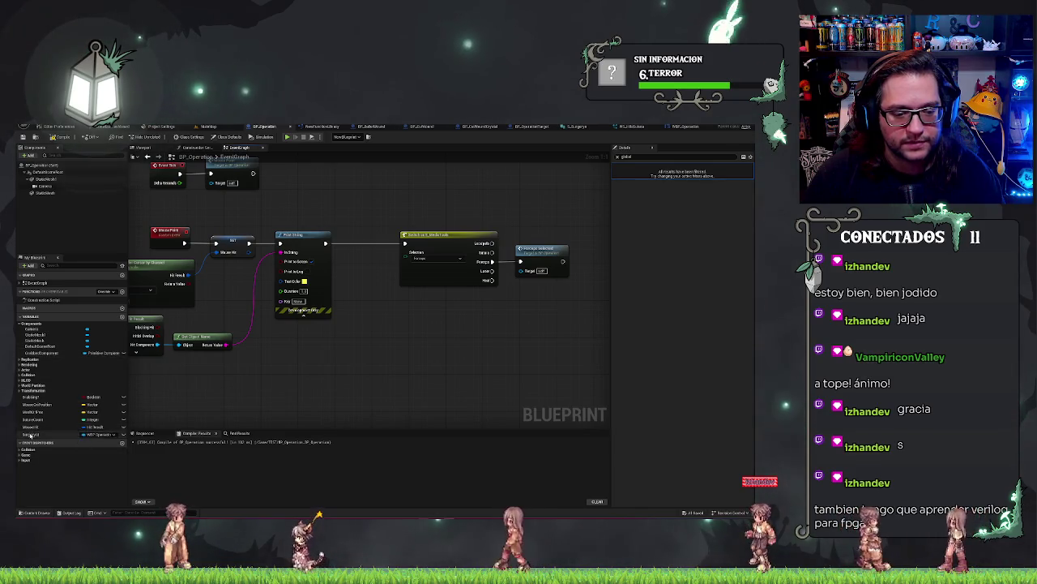
mouse_move(31, 427)
mouse_down()
mouse_move(350, 313)
mouse_move(363, 277)
mouse_up()
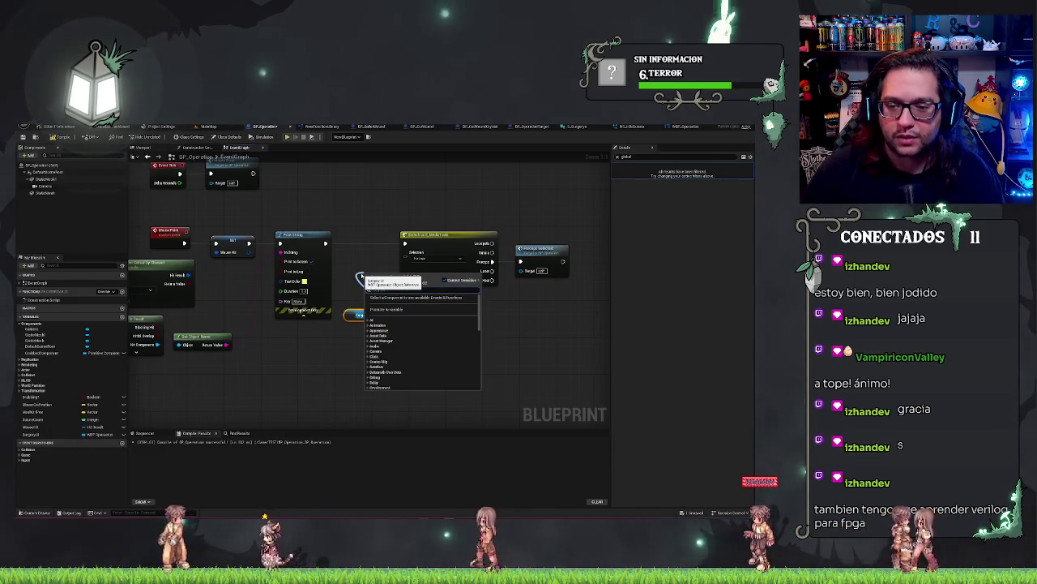
text(get)
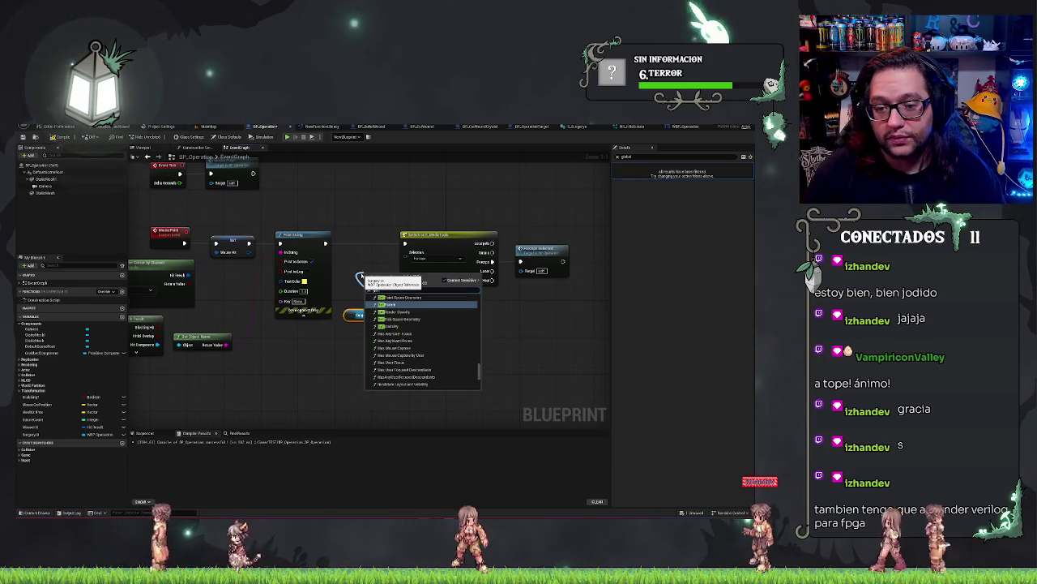
text( tip)
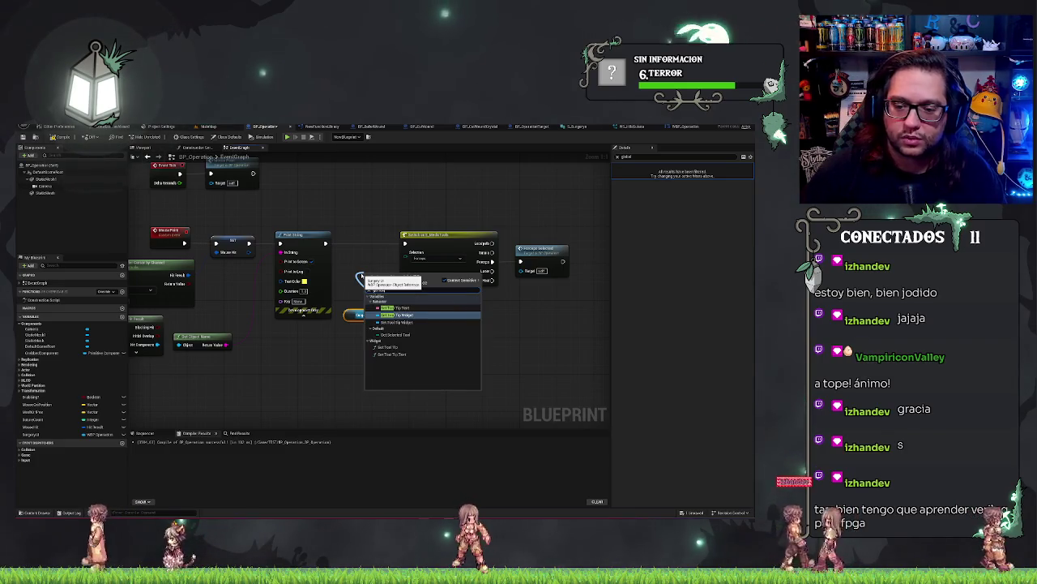
key(Down)
key(Down)
key(Return)
Arrange the Get Selected Tool node and TargetUI getter beside the tool switch.
mouse_move(391, 274)
mouse_down()
mouse_move(370, 274)
mouse_move(396, 278)
mouse_up()
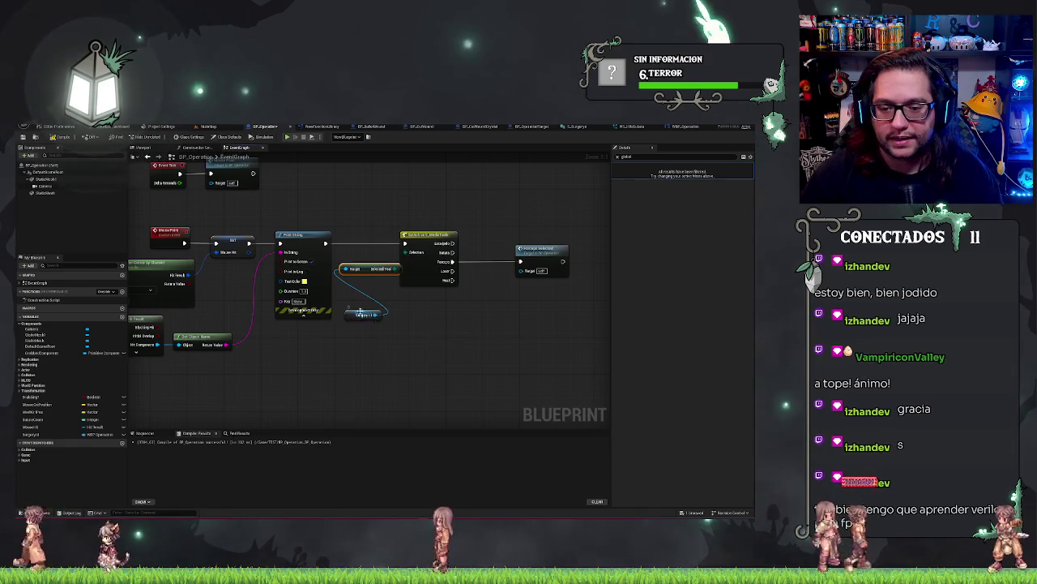
drag(360, 312, 347, 286)
drag(304, 235, 372, 327)
click(491, 317)
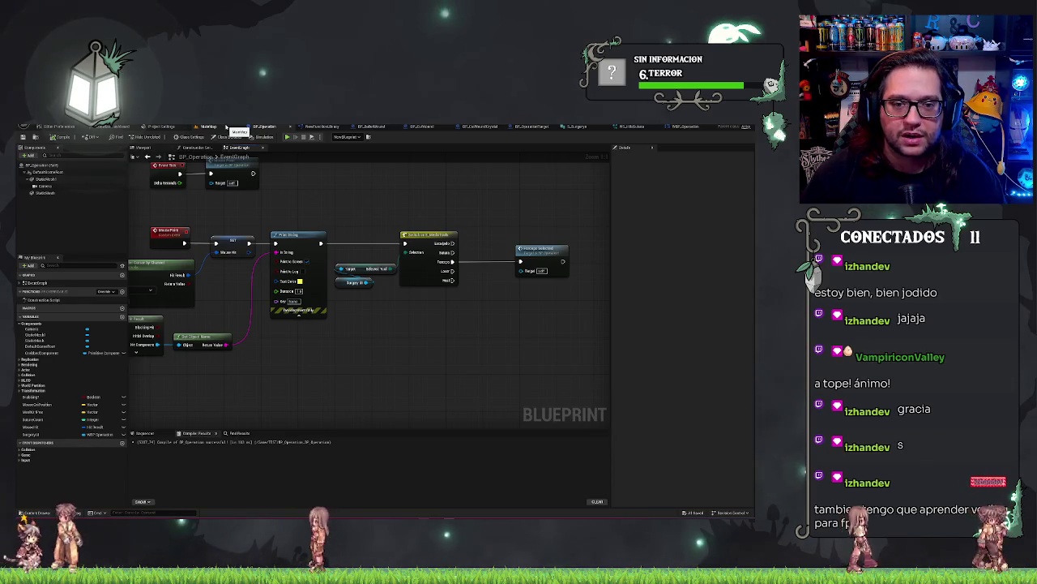
click(223, 126)
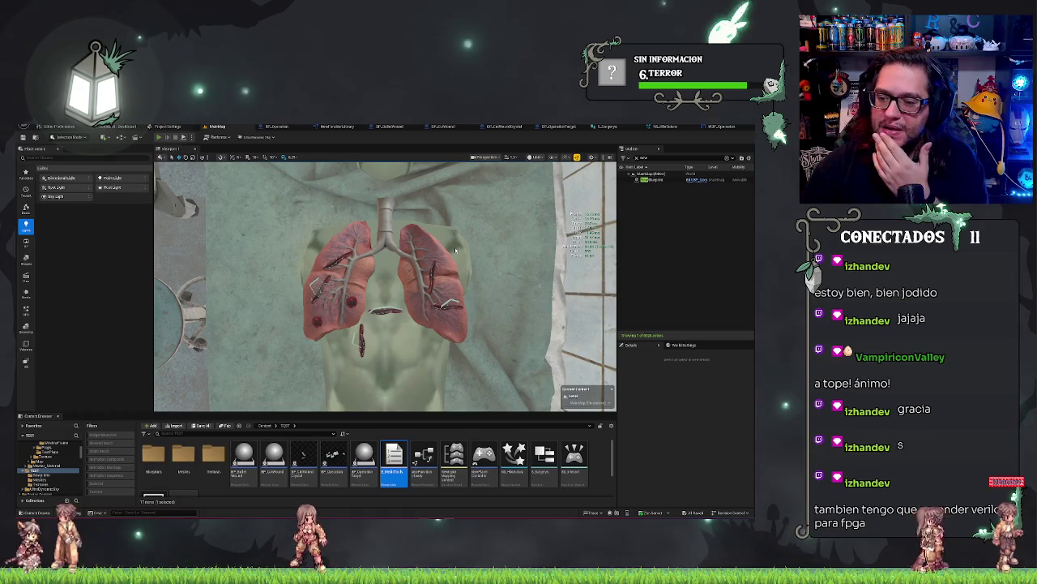
Play-test the MainMap level with Alt+P, dismiss a device notification, and stop with Esc.
key(alt+p)
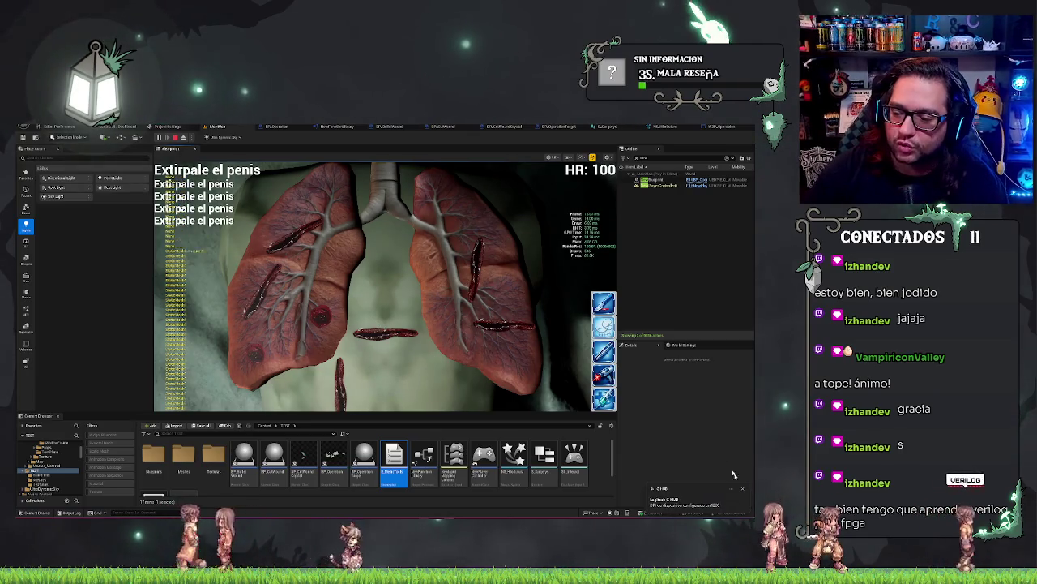
click(744, 489)
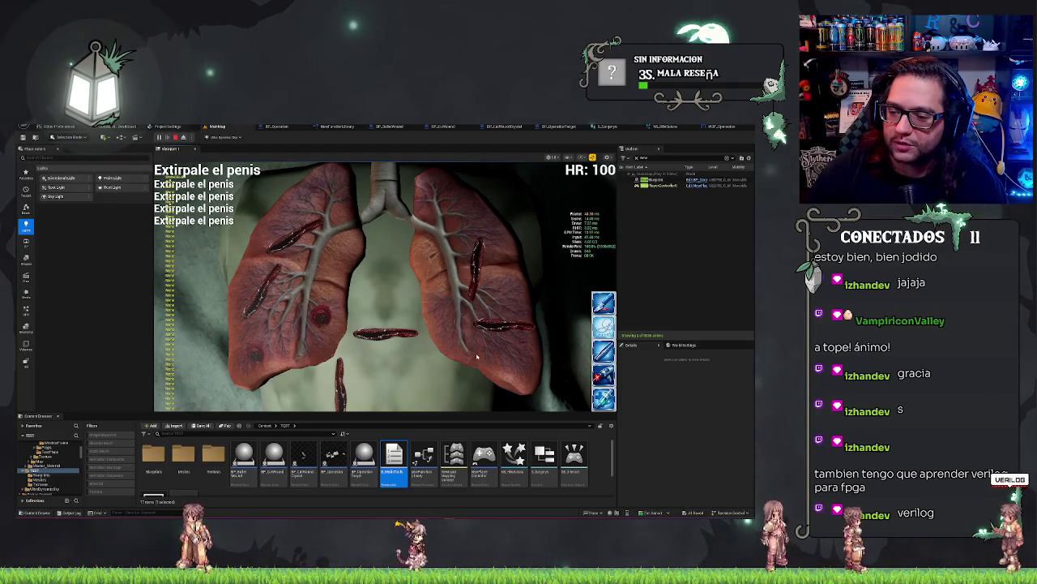
key(Escape)
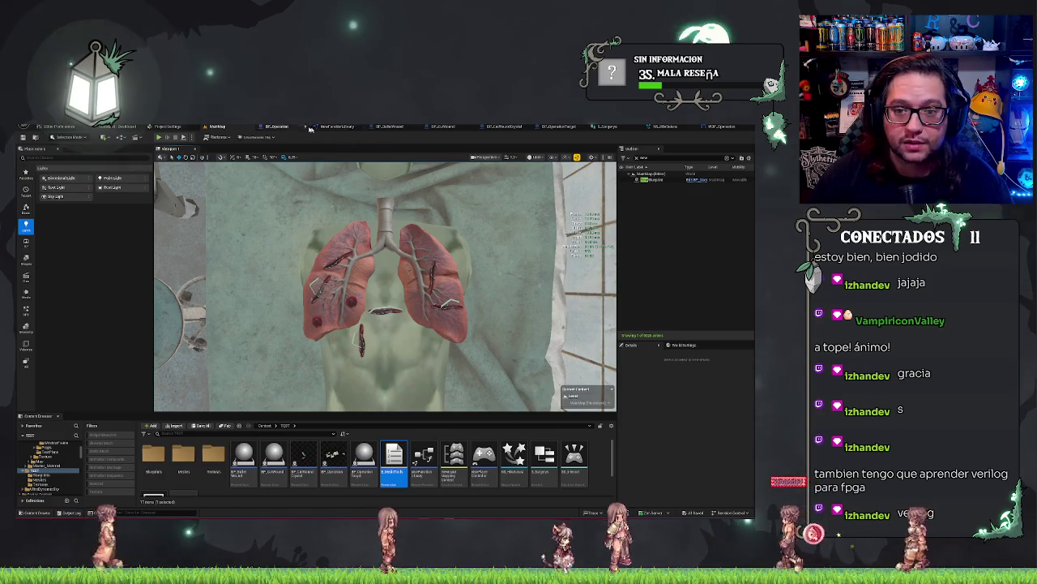
Move the Selected Tool getter below the Switch and drag from its output to search 'val'.
click(279, 127)
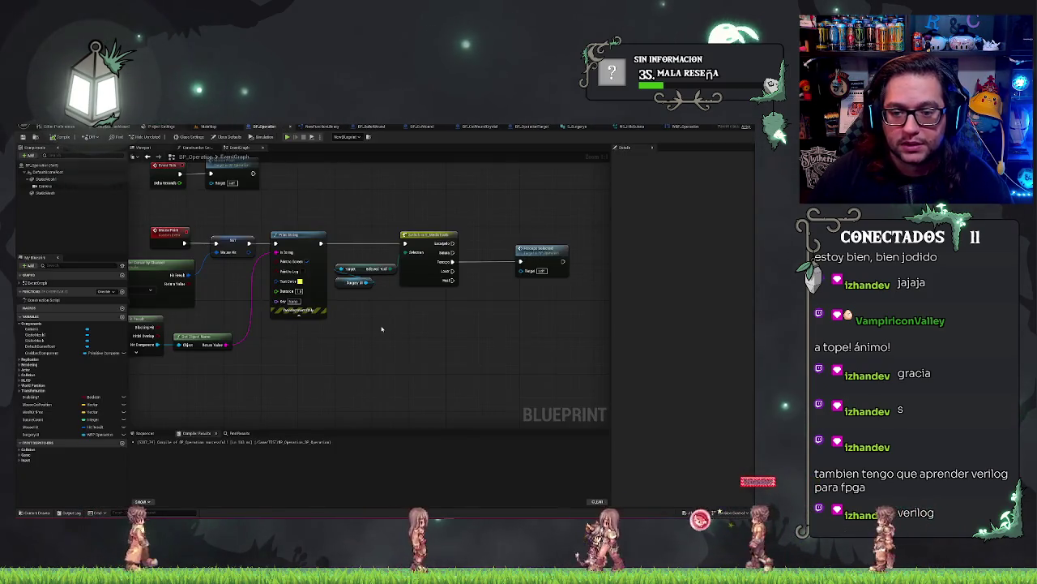
right_click(378, 268)
mouse_move(397, 358)
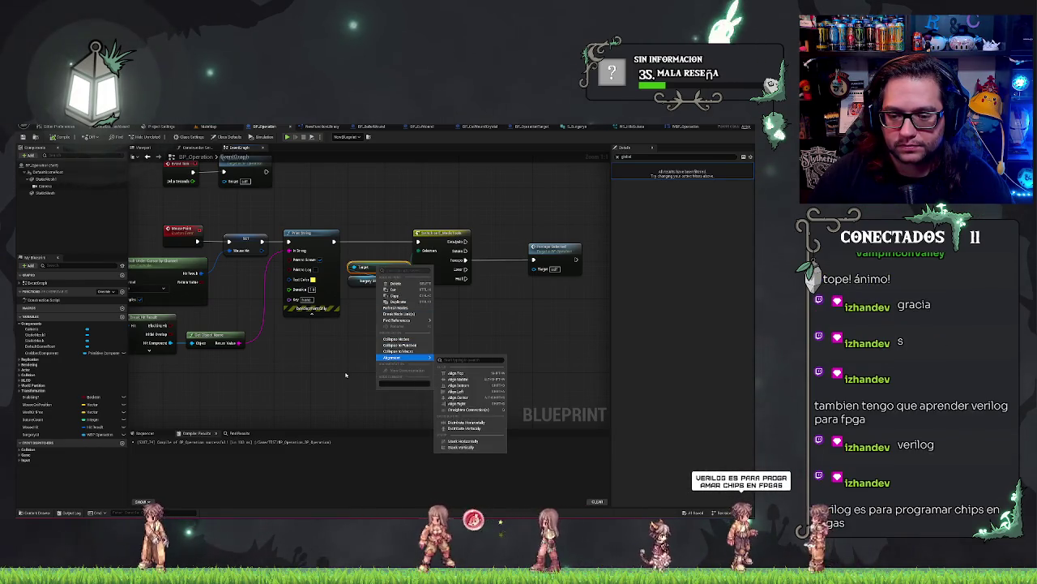
click(354, 319)
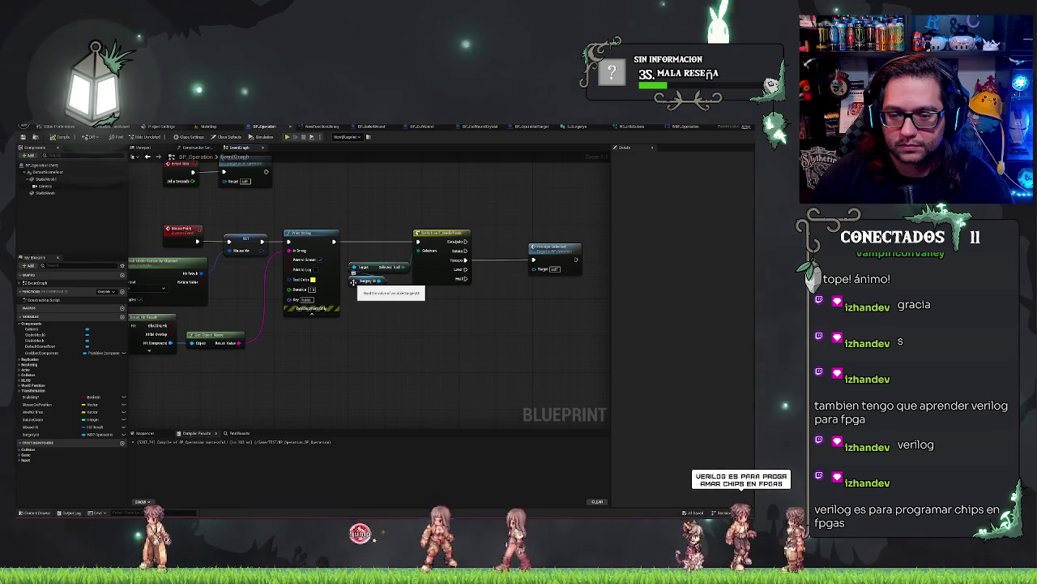
drag(374, 264, 374, 328)
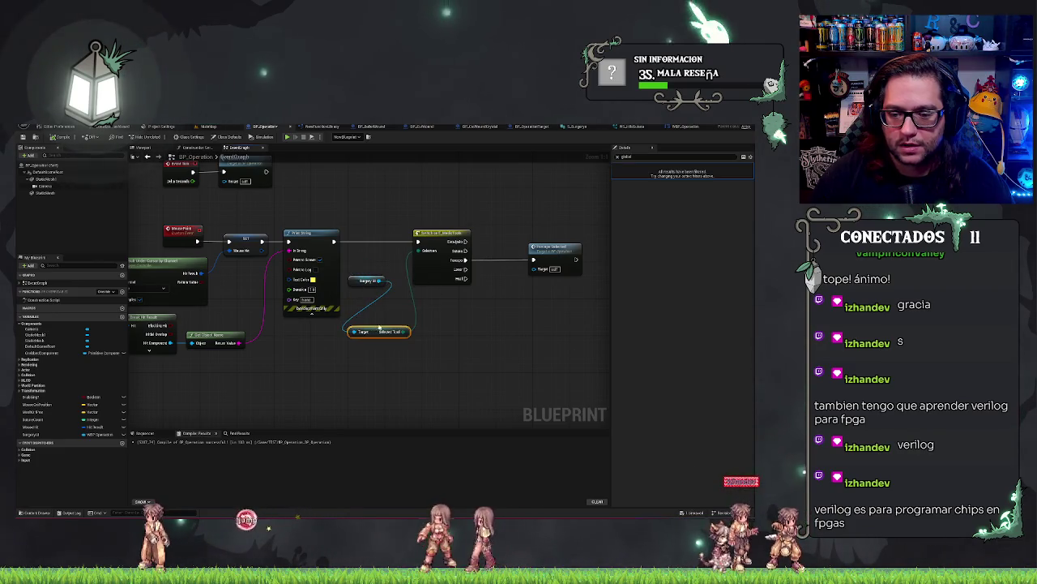
right_click(375, 333)
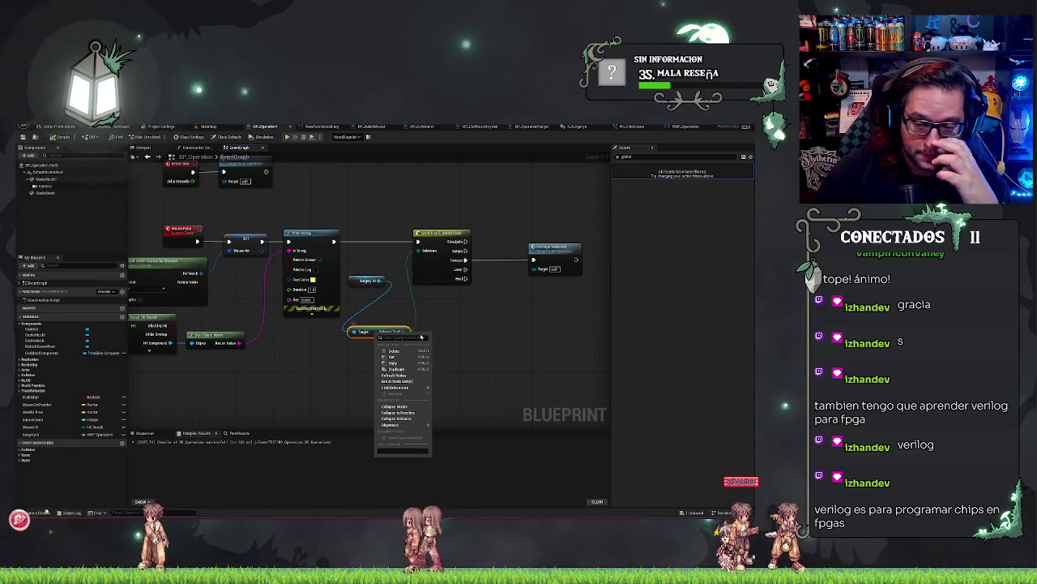
click(438, 357)
drag(409, 331, 428, 334)
text(val)
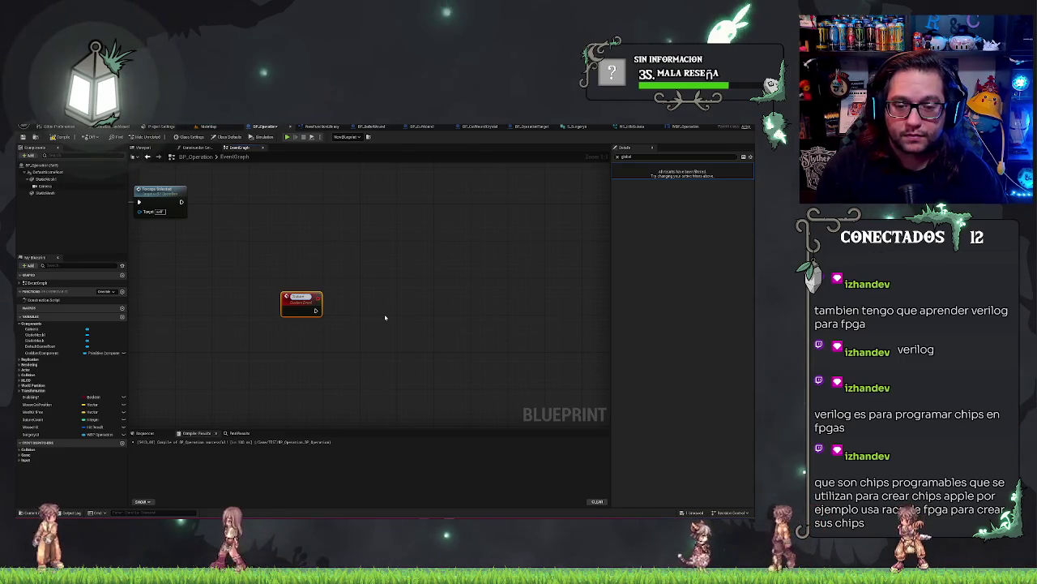
Compile the BP_Operation blueprint.
drag(385, 318, 516, 364)
drag(194, 397, 311, 359)
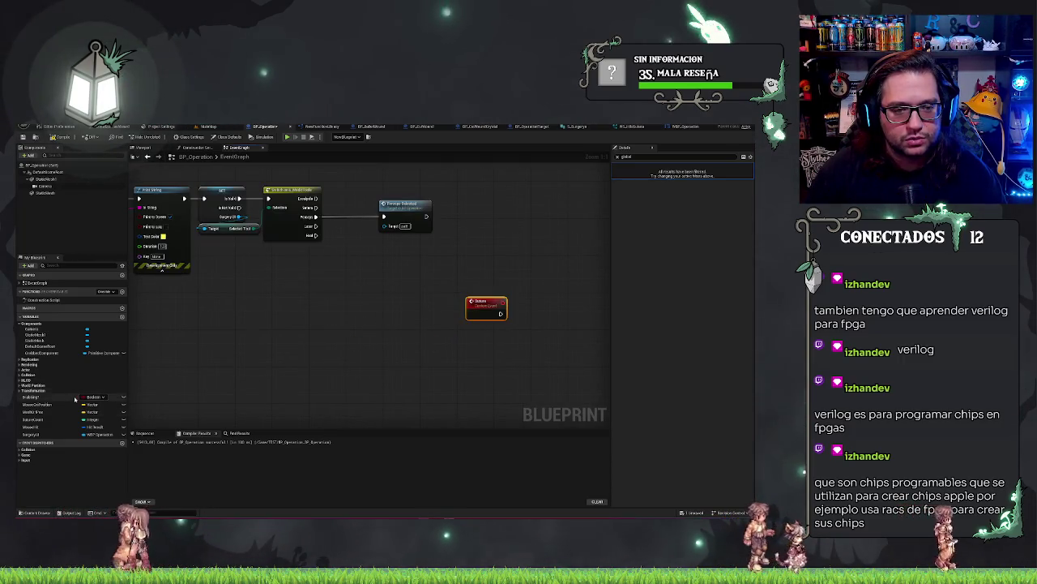
click(59, 136)
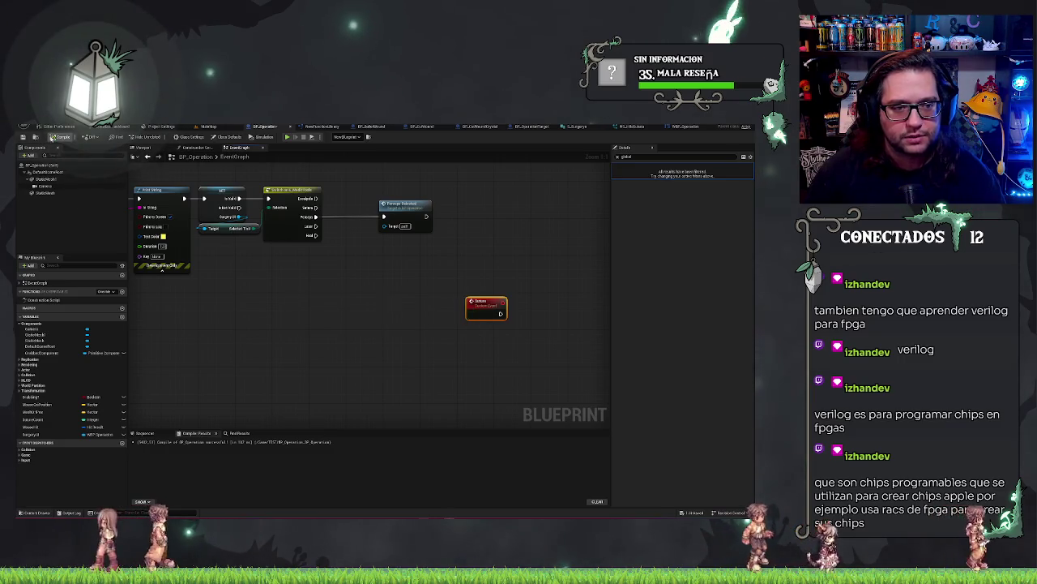
Add a new custom event node beside the InputAction node.
mouse_move(257, 288)
mouse_down()
mouse_move(395, 342)
mouse_move(398, 214)
mouse_move(410, 300)
mouse_up()
scroll(409, 300, up, 2)
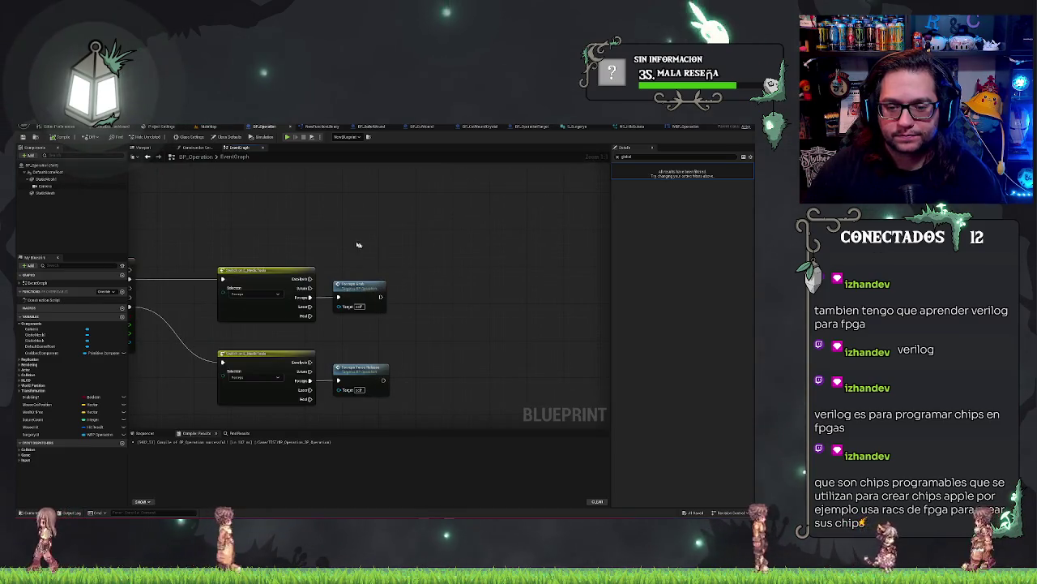
drag(358, 245, 390, 280)
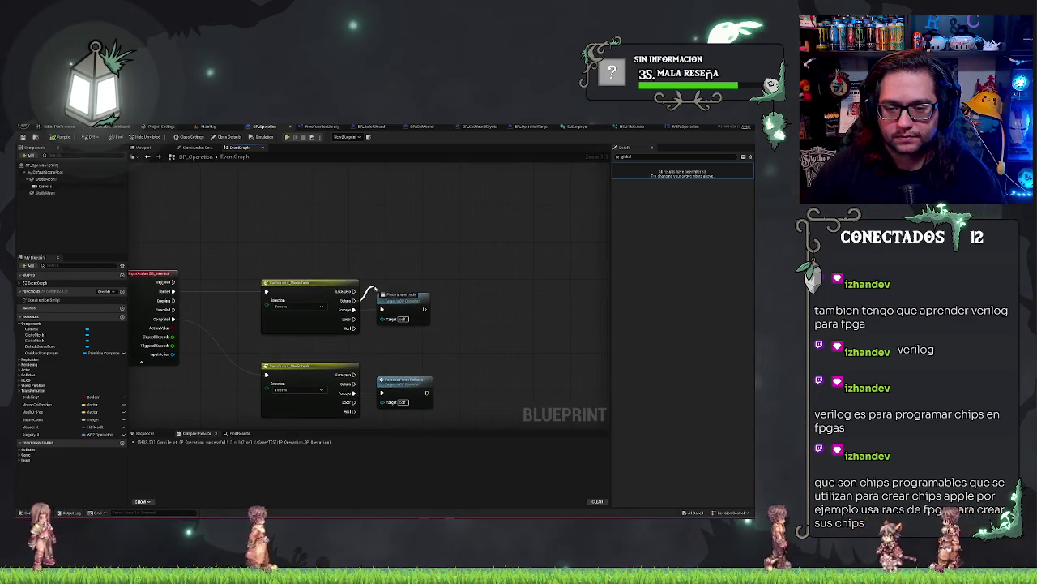
click(385, 282)
mouse_move(504, 270)
mouse_down()
mouse_move(343, 262)
mouse_move(424, 271)
mouse_up()
right_click(424, 271)
text(add col)
key(Return)
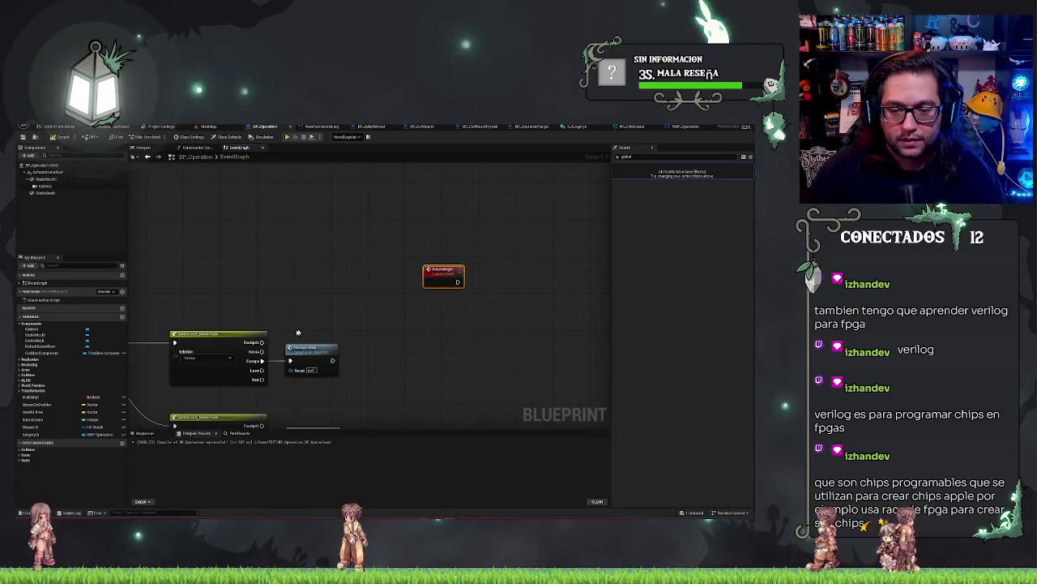
Call the new custom event from the upper Switch output.
drag(261, 350, 305, 308)
text(destr)
key(Return)
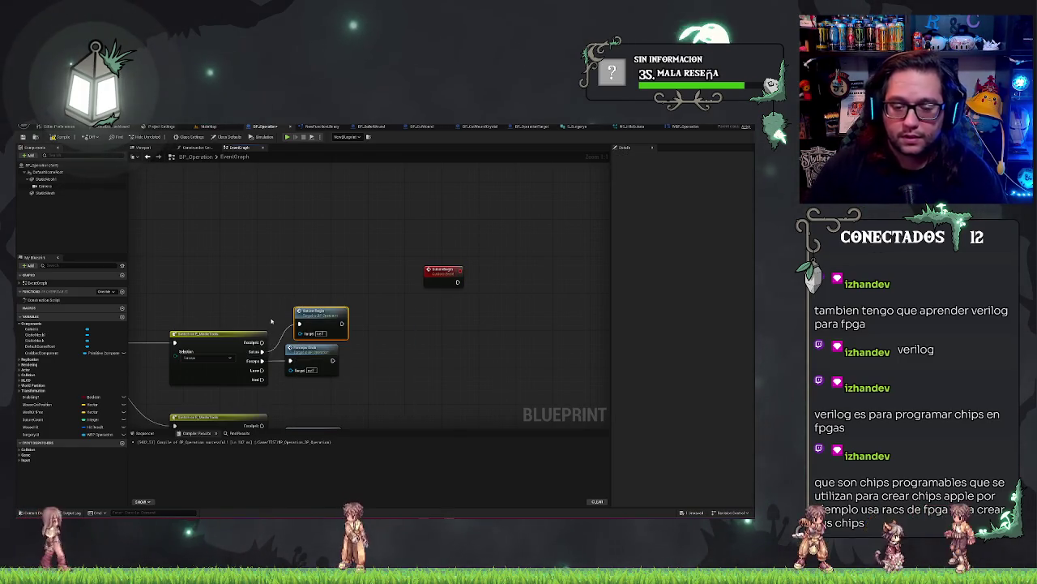
drag(321, 314, 300, 314)
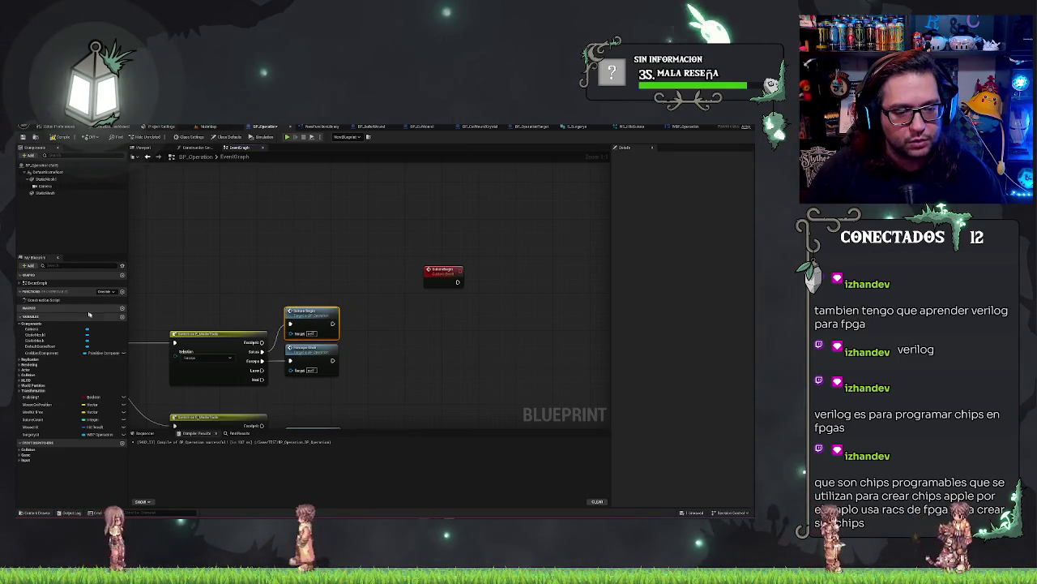
Create a Boolean variable and place its setter after the first custom event.
click(122, 318)
click(89, 442)
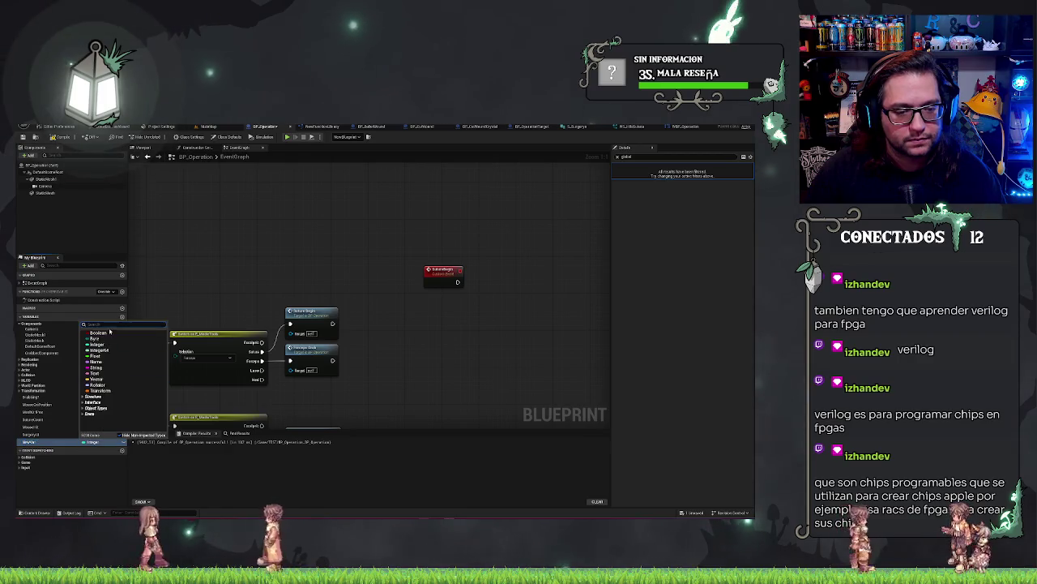
click(98, 334)
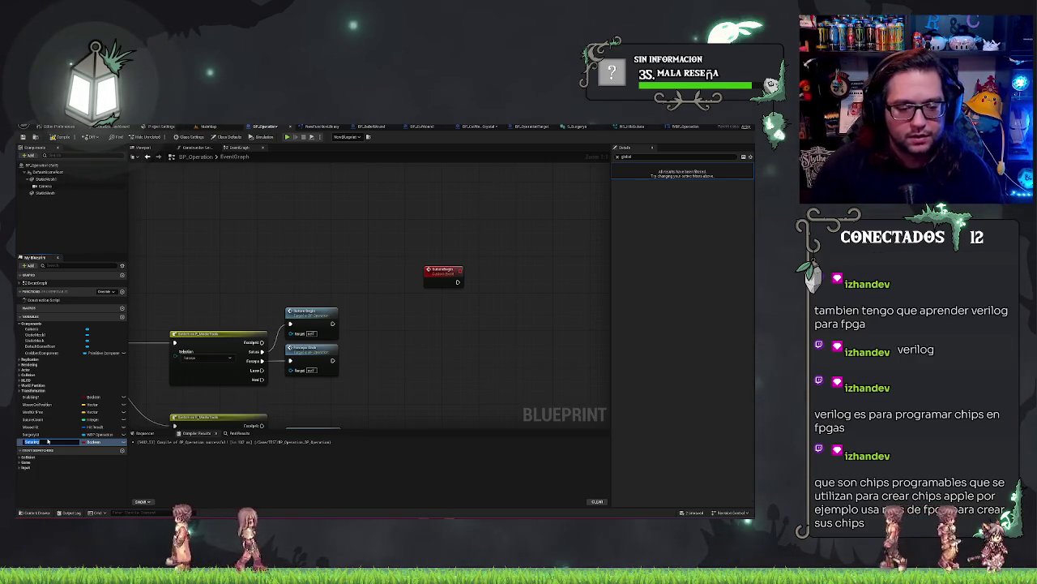
key(Return)
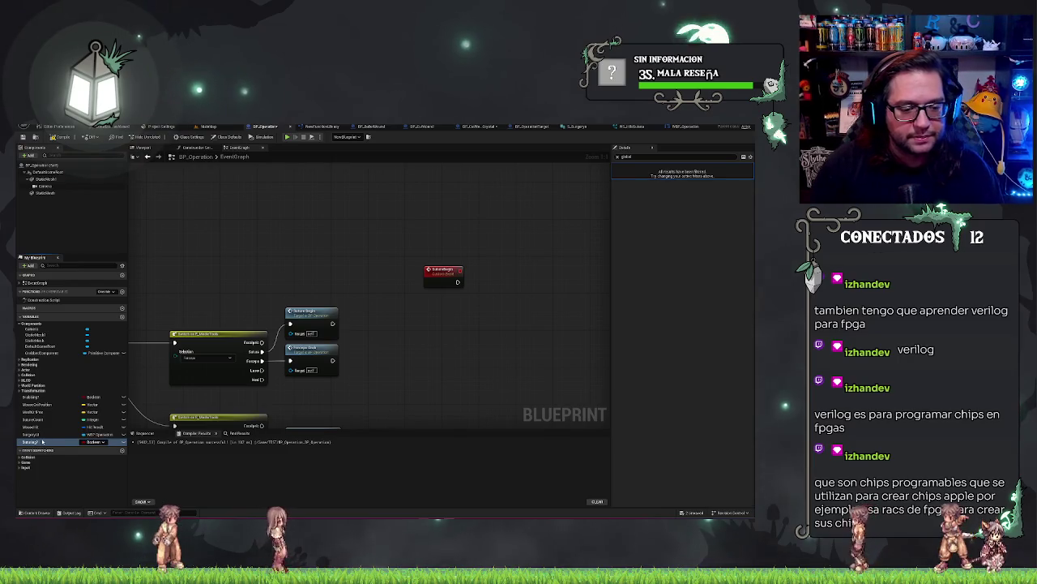
drag(427, 337, 493, 275)
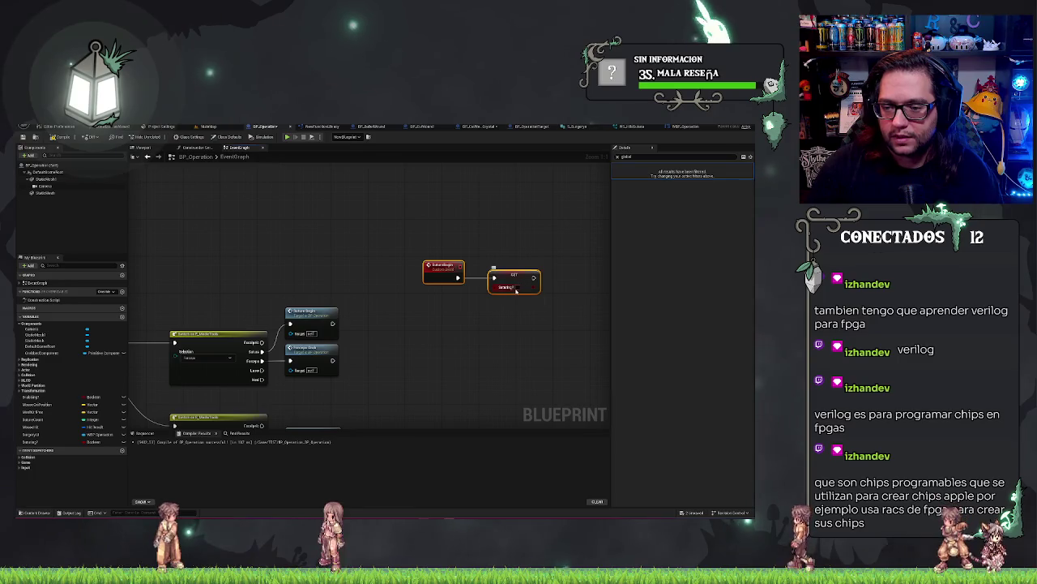
Add a second custom event named 'Calc'.
right_click(368, 366)
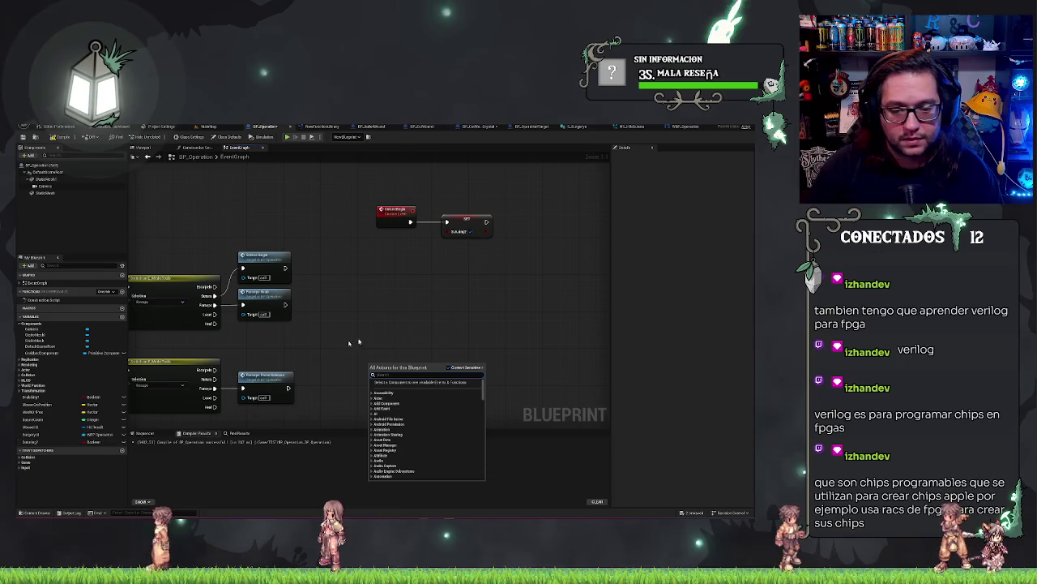
text(add cu)
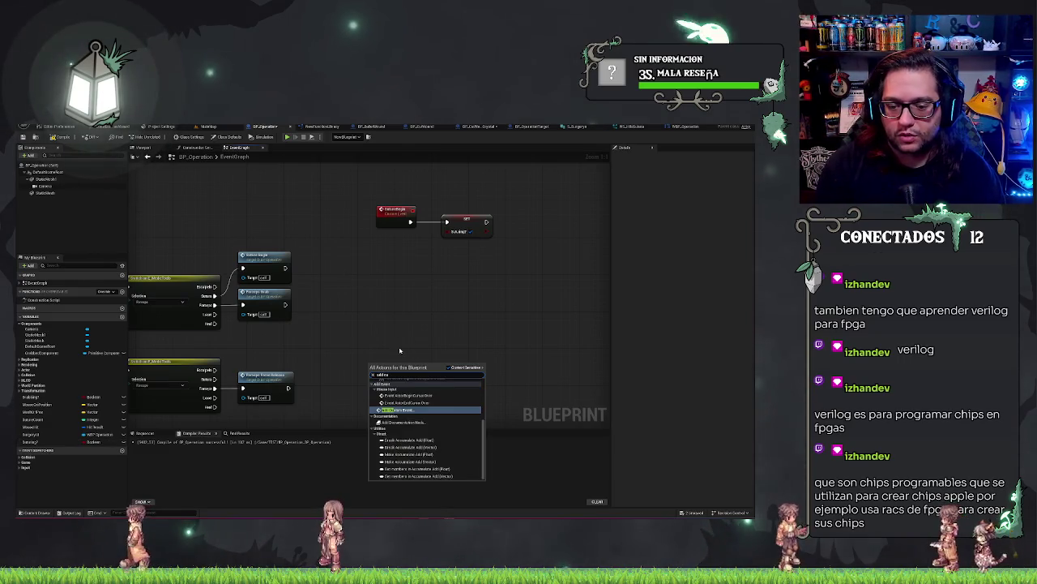
text(st)
key(Return)
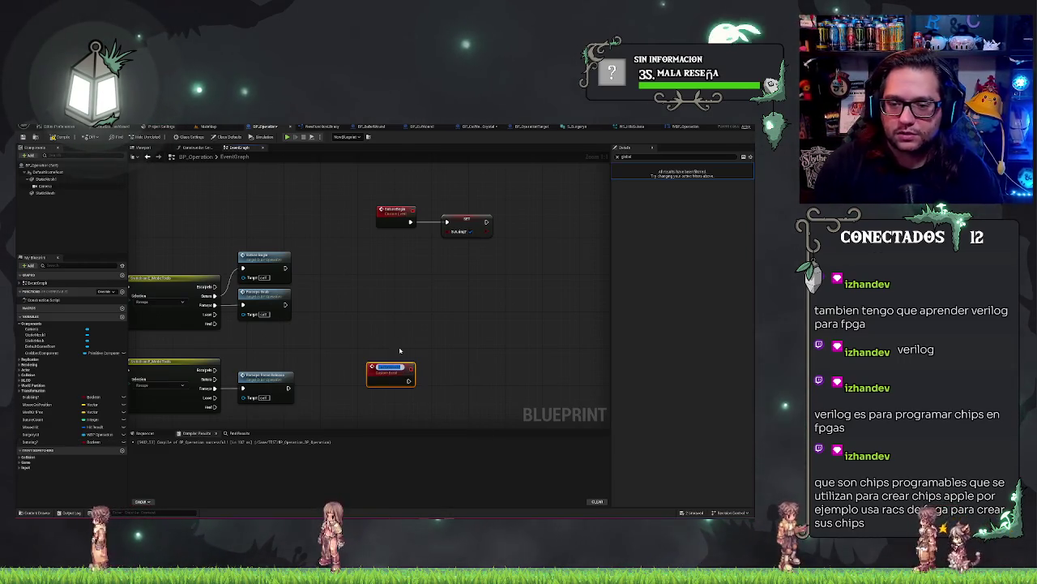
text(Calc)
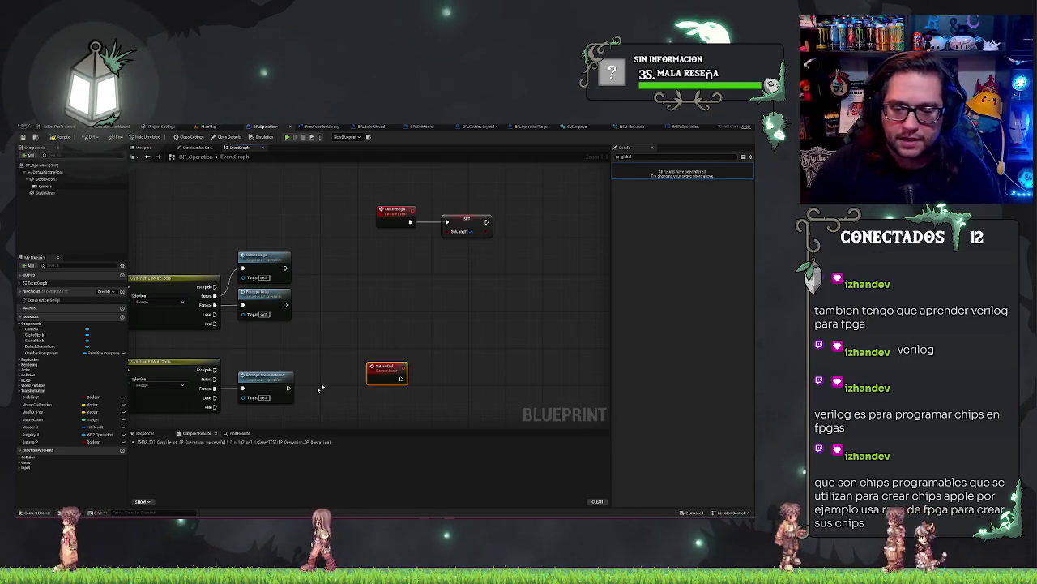
Call the Calc event from the lower Switch output and wire it to a Boolean setter.
drag(216, 370, 239, 366)
text(calc)
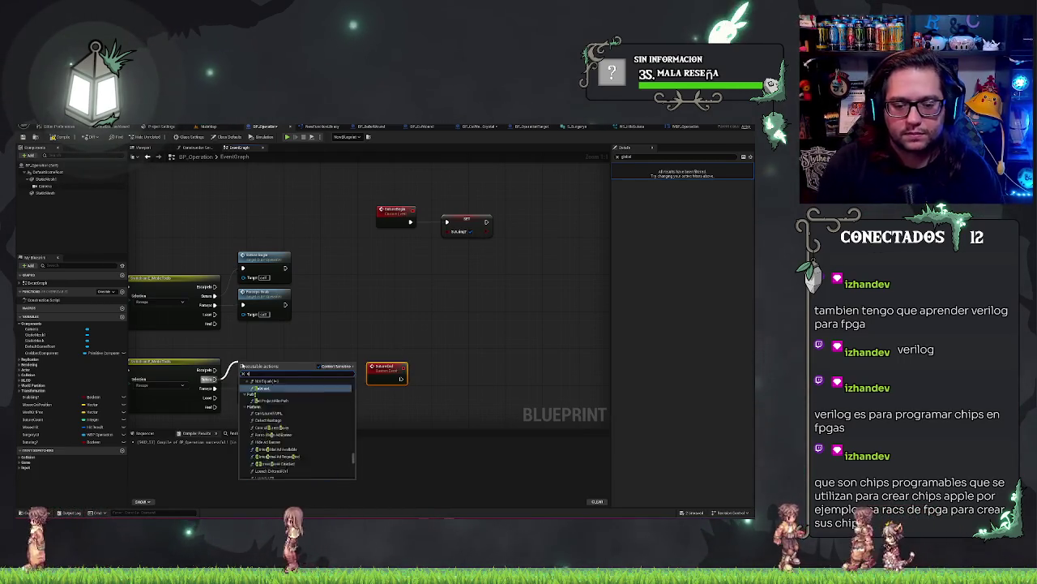
key(Return)
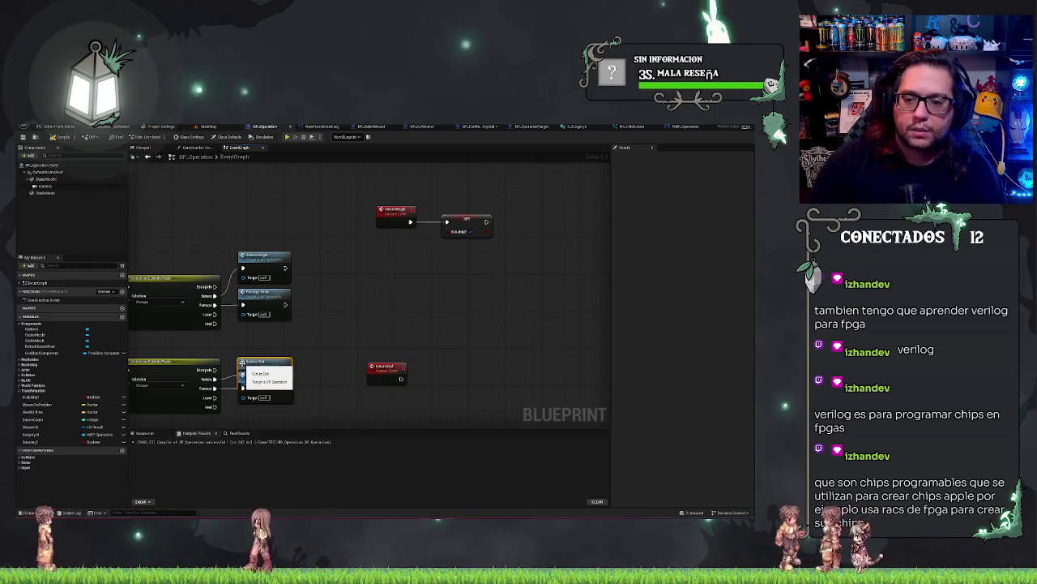
click(272, 359)
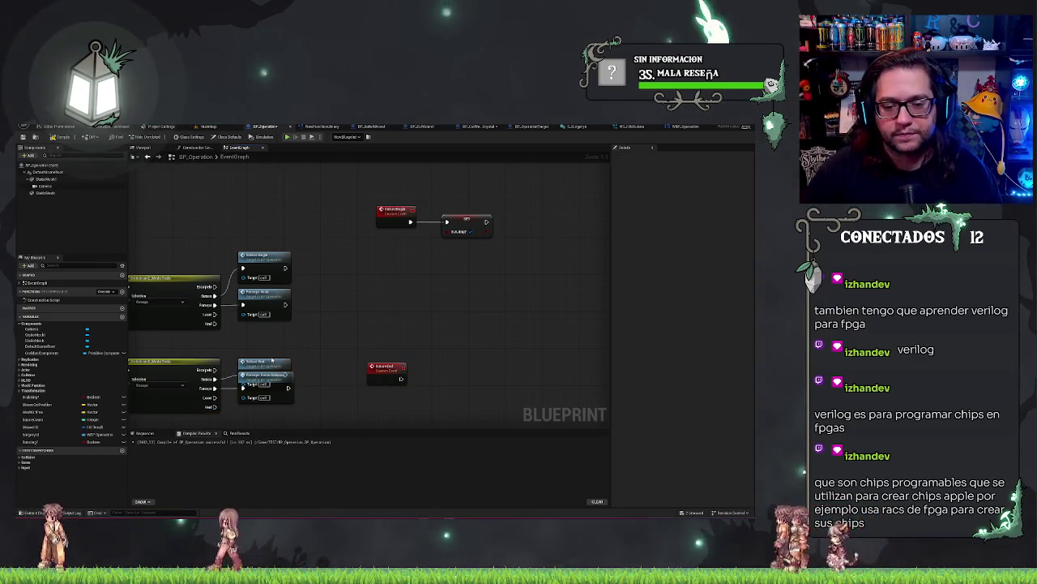
drag(266, 365, 266, 353)
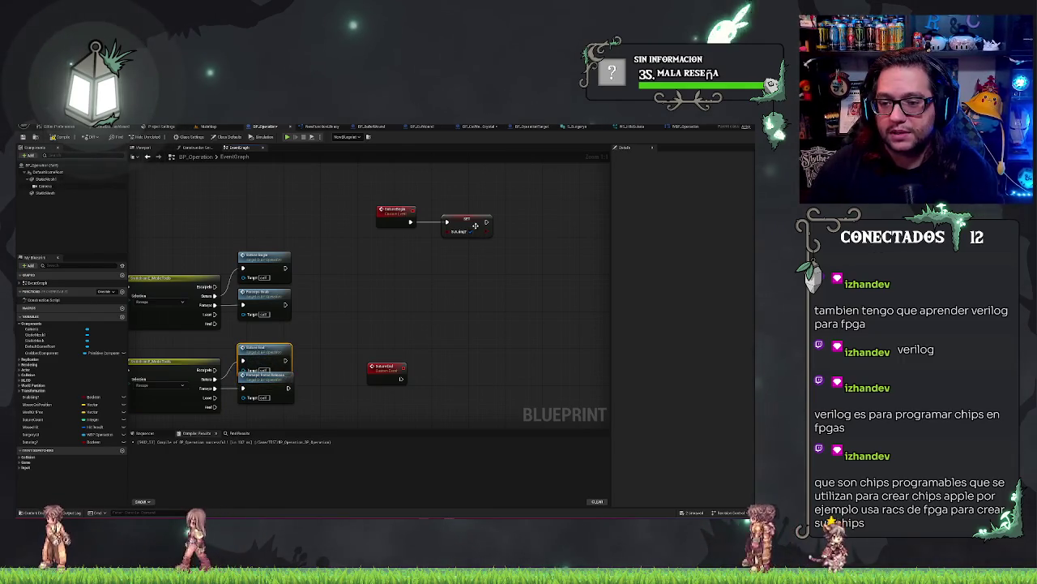
click(476, 226)
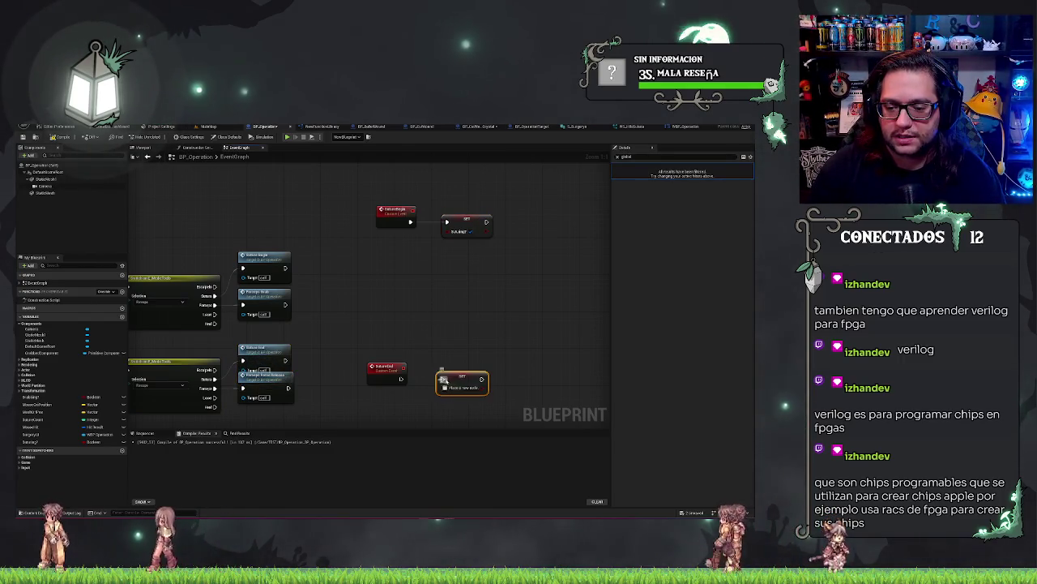
drag(399, 379, 400, 379)
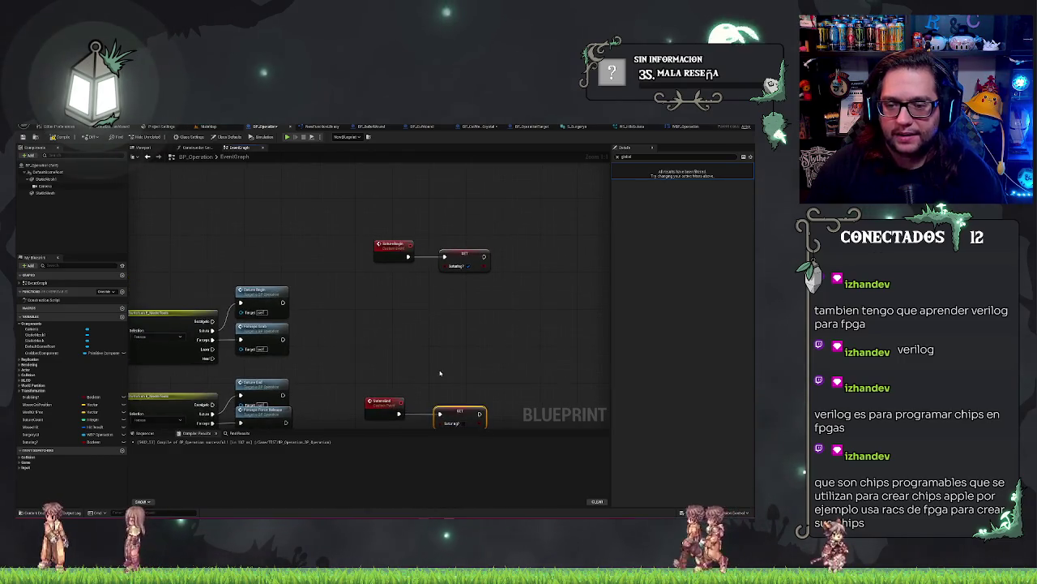
scroll(472, 278, down, 4)
scroll(380, 359, up, 4)
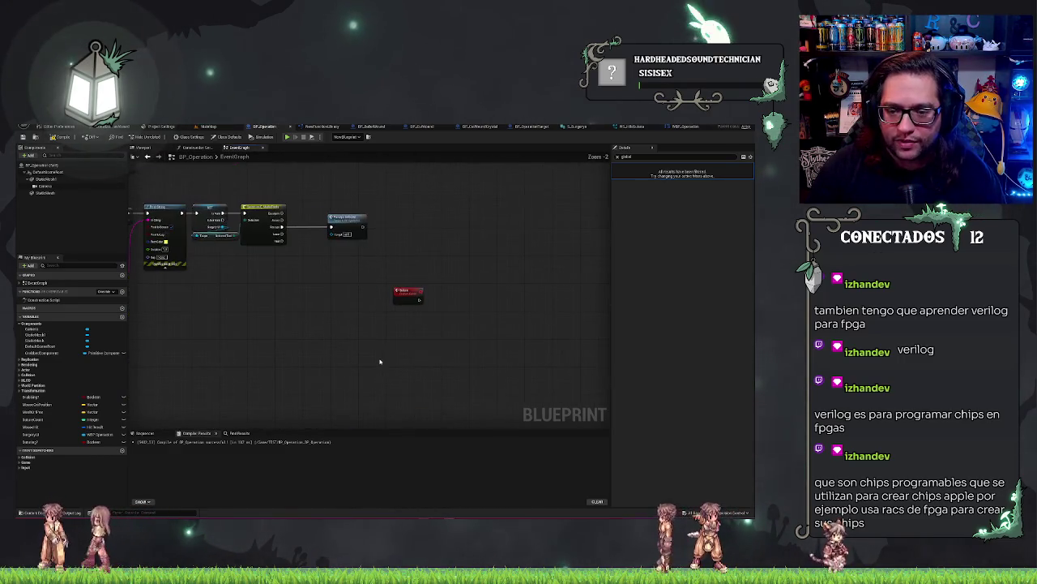
Place a Branch node after the red input action event, aligned beside it.
drag(380, 359, 316, 364)
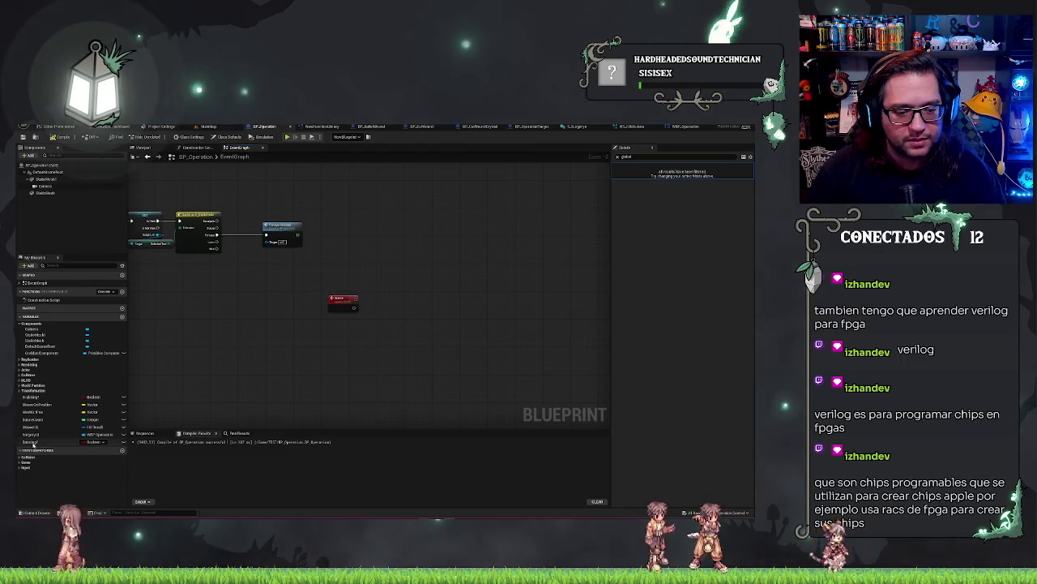
drag(403, 306, 402, 298)
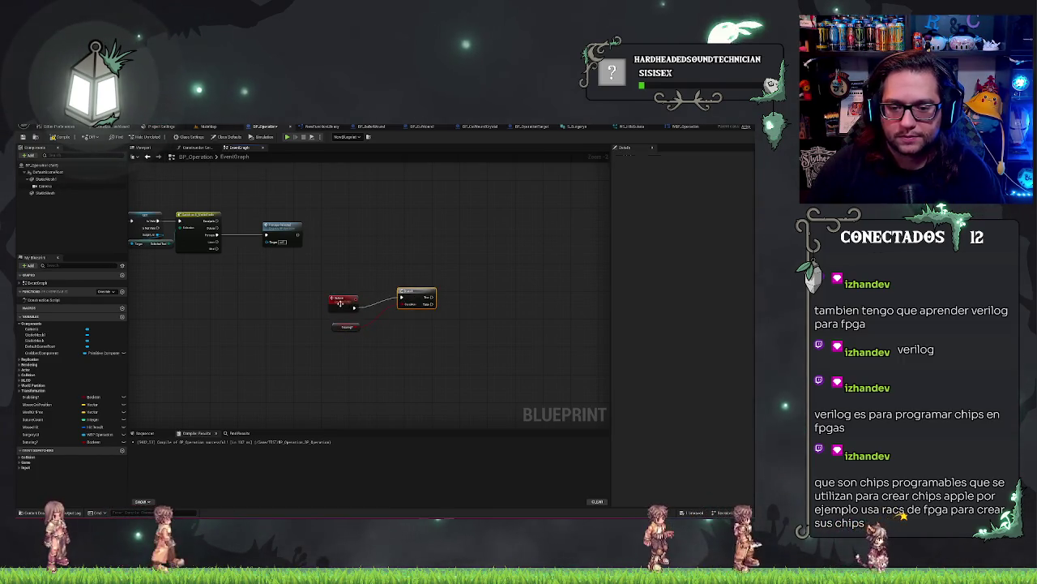
drag(365, 321, 392, 297)
scroll(392, 297, up, 1)
click(409, 304)
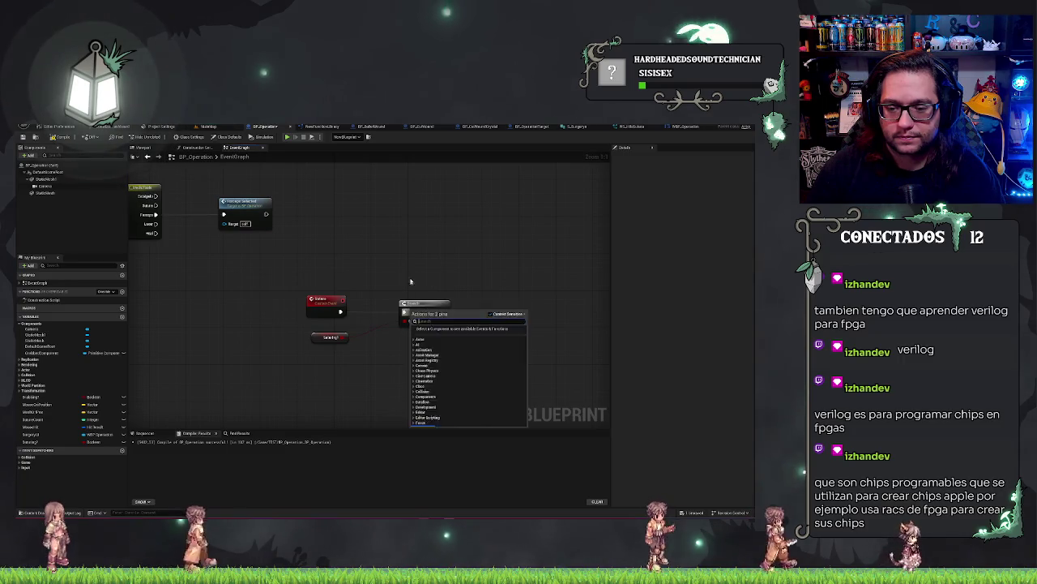
key(ctrl+z)
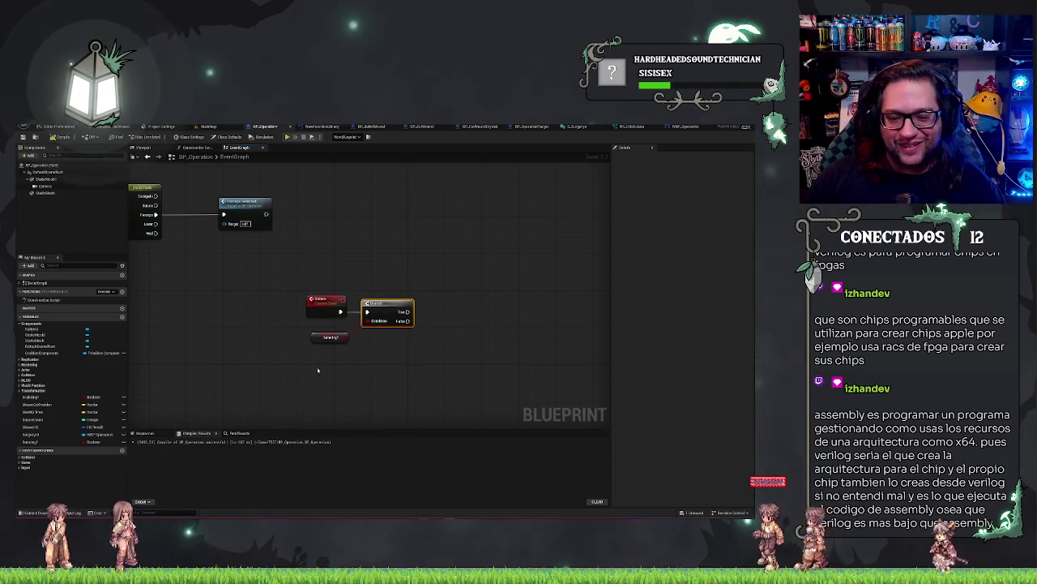
click(305, 343)
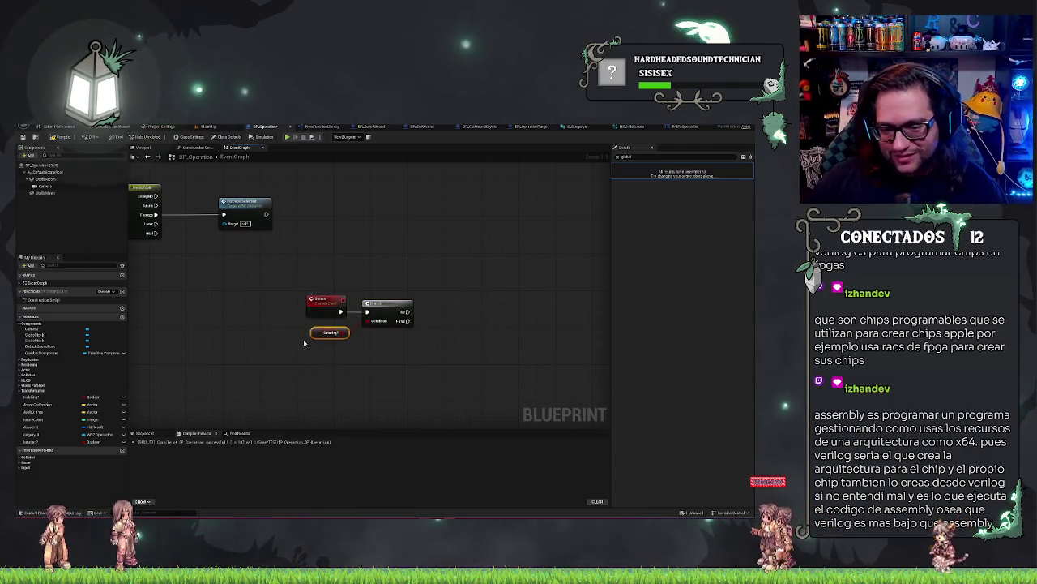
click(410, 271)
mouse_move(303, 235)
mouse_down()
mouse_move(382, 225)
mouse_move(440, 276)
mouse_up()
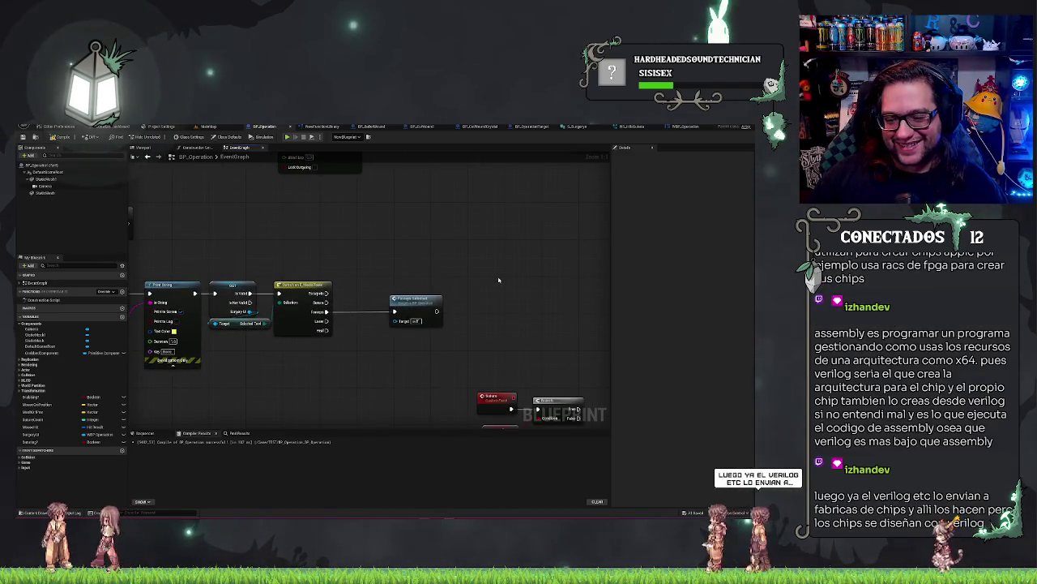
Place a Suture function call on a Switch output next to the existing call.
drag(377, 261, 377, 261)
text(suture)
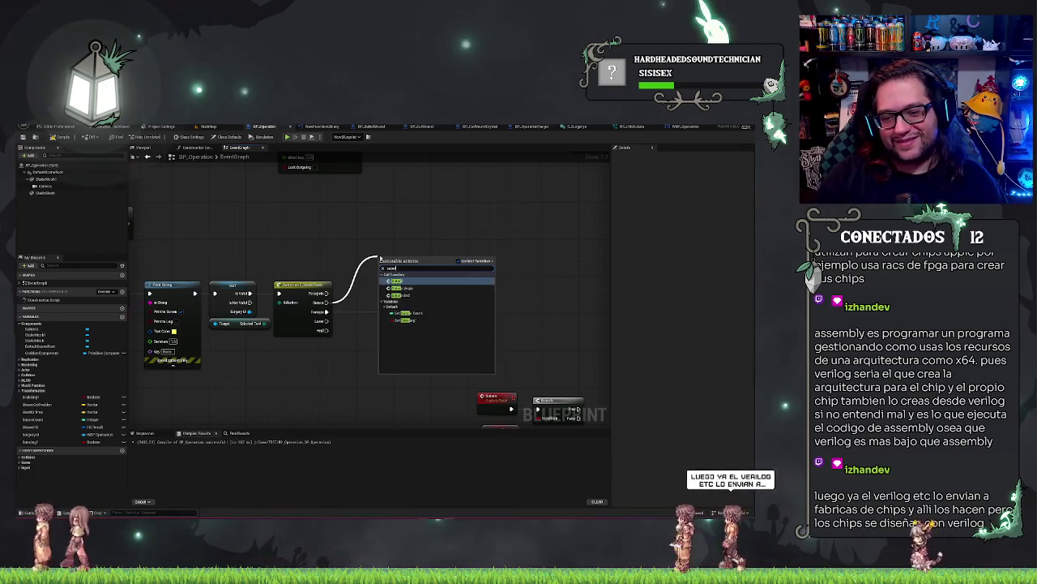
click(405, 263)
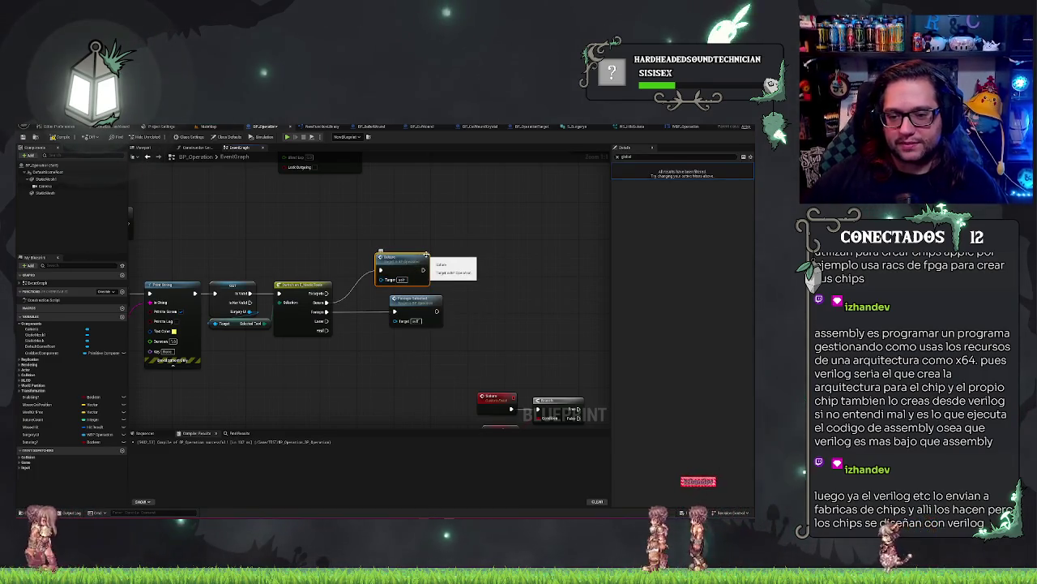
drag(425, 254, 440, 254)
click(452, 280)
right_click(452, 280)
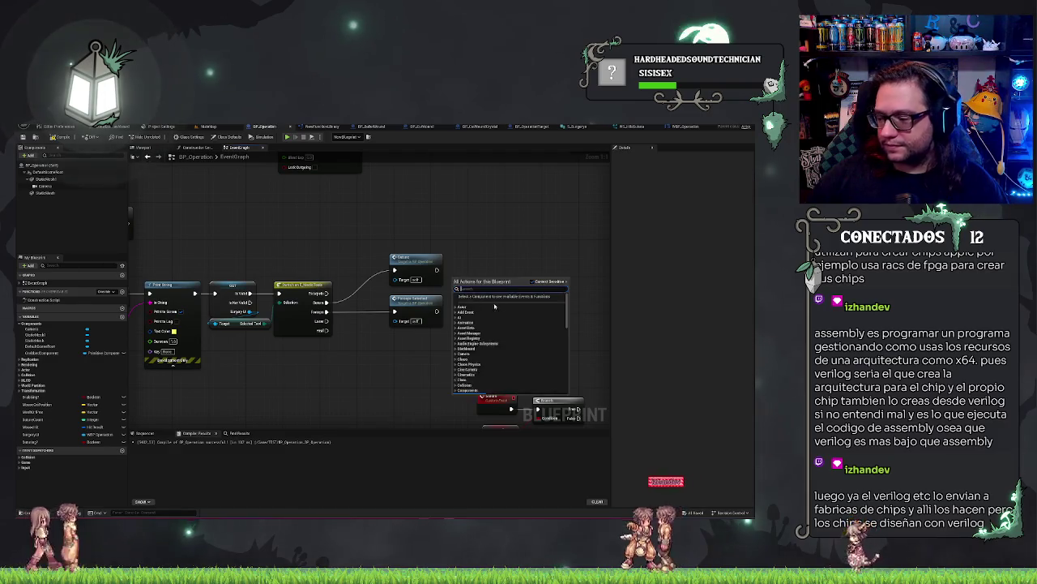
drag(494, 305, 461, 303)
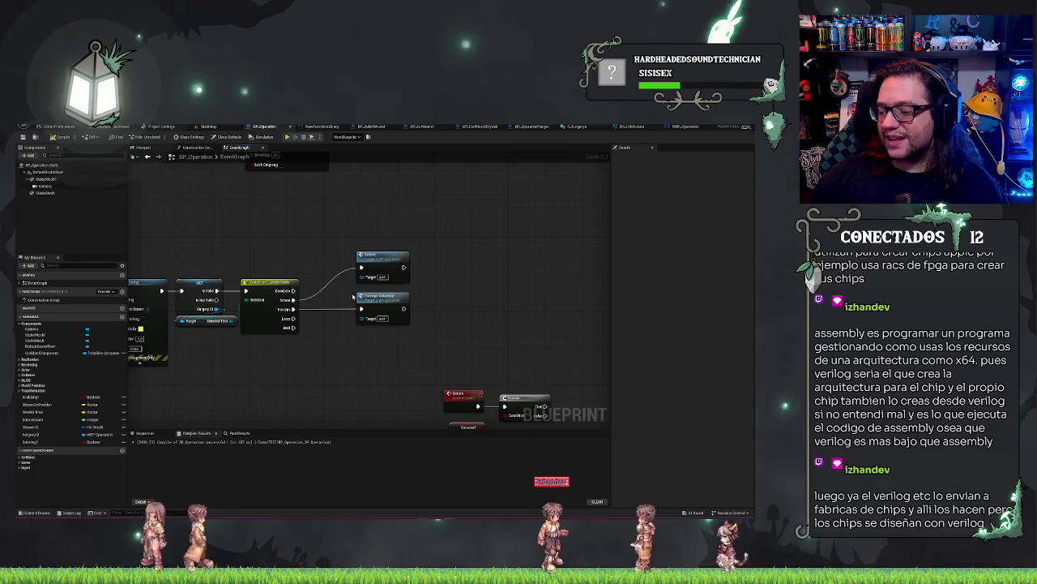
mouse_move(496, 329)
mouse_down()
mouse_move(459, 307)
mouse_move(440, 313)
mouse_move(470, 377)
mouse_move(451, 339)
mouse_move(478, 354)
mouse_up()
scroll(451, 338, down, 2)
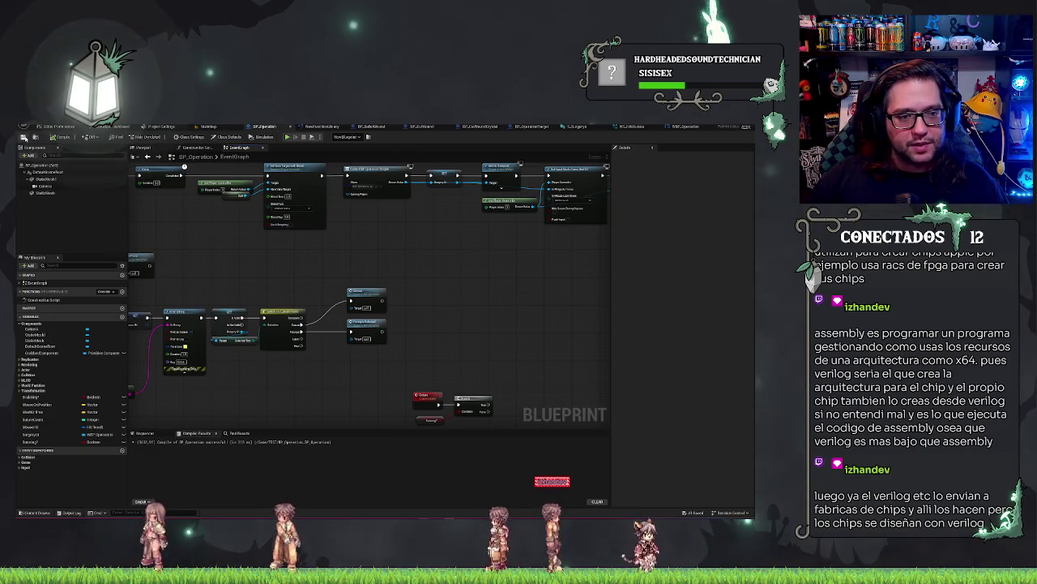
scroll(484, 276, down, 2)
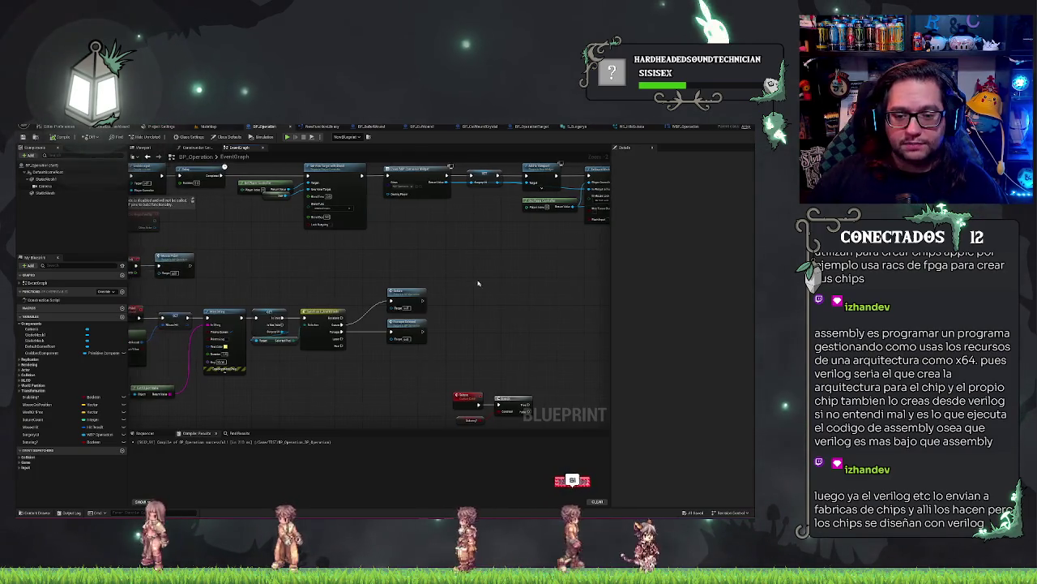
drag(484, 275, 479, 295)
mouse_move(203, 305)
mouse_down()
mouse_move(476, 395)
mouse_move(406, 378)
mouse_up()
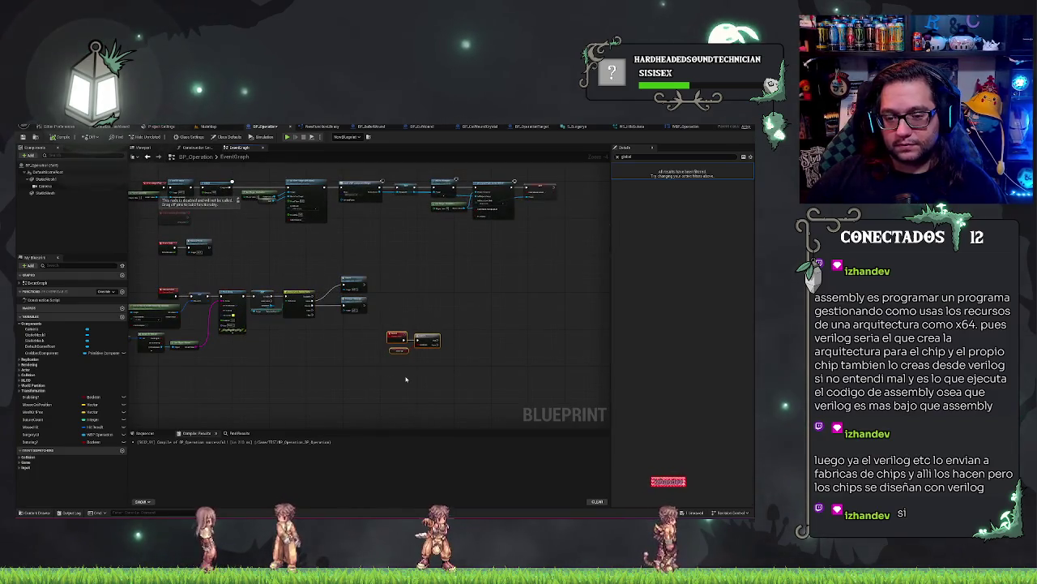
scroll(406, 378, up, 3)
mouse_move(422, 384)
mouse_down()
mouse_move(232, 419)
mouse_move(292, 374)
mouse_up()
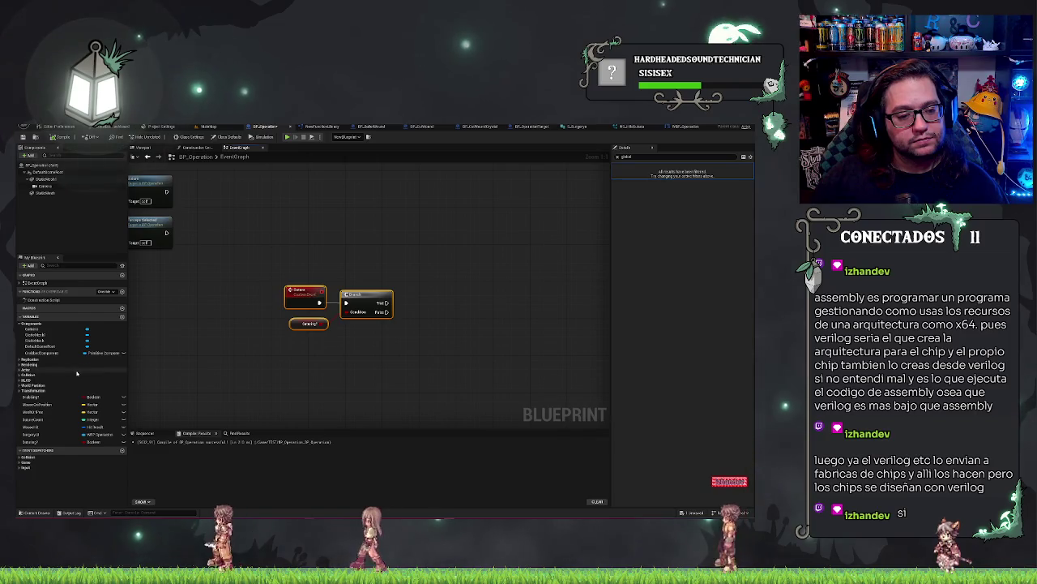
Add a variable named 'Selected Actor' and review its pin type options.
click(122, 317)
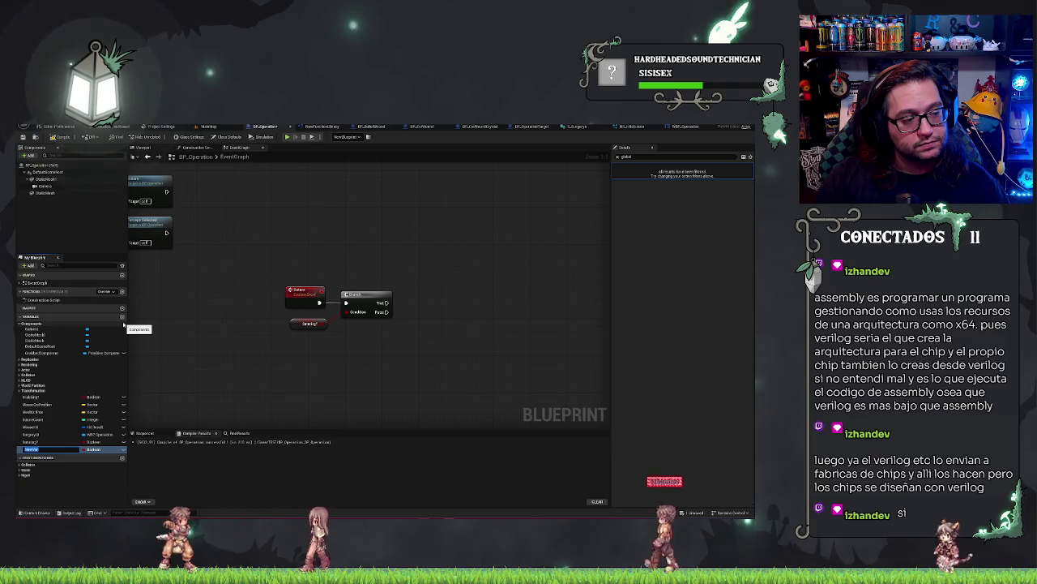
text(Selected)
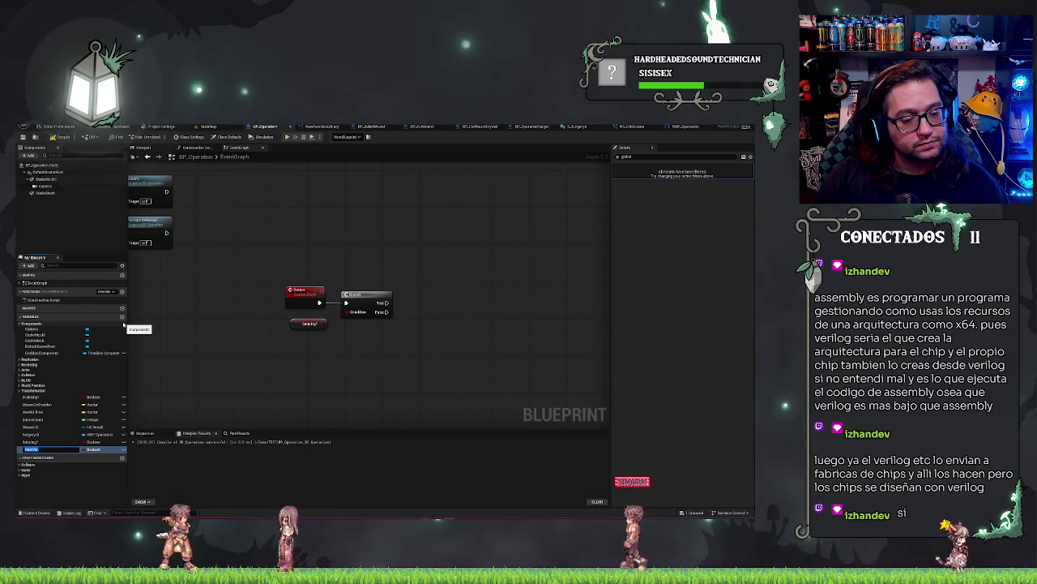
text( Actor)
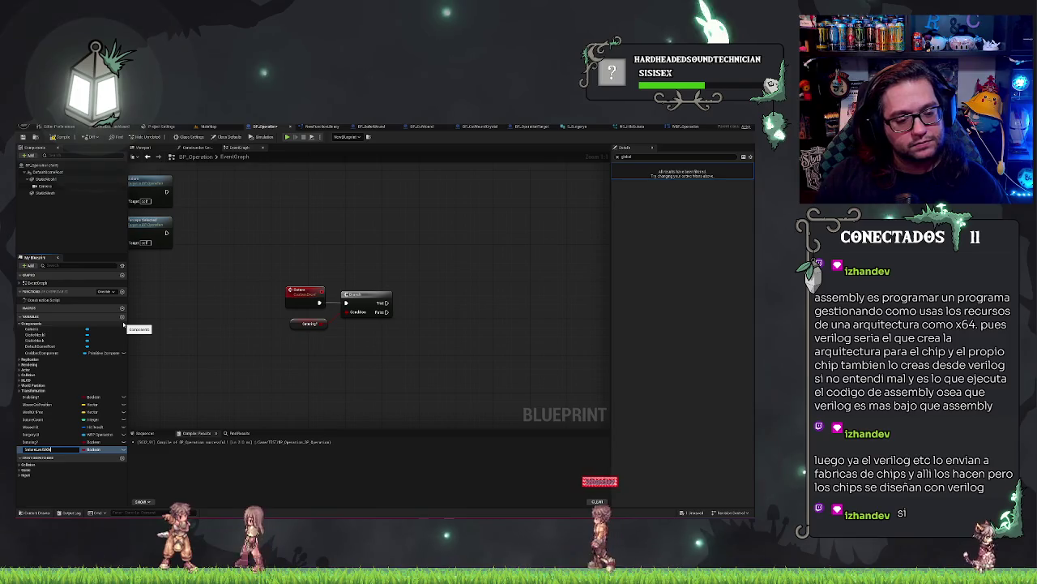
key(Return)
click(93, 449)
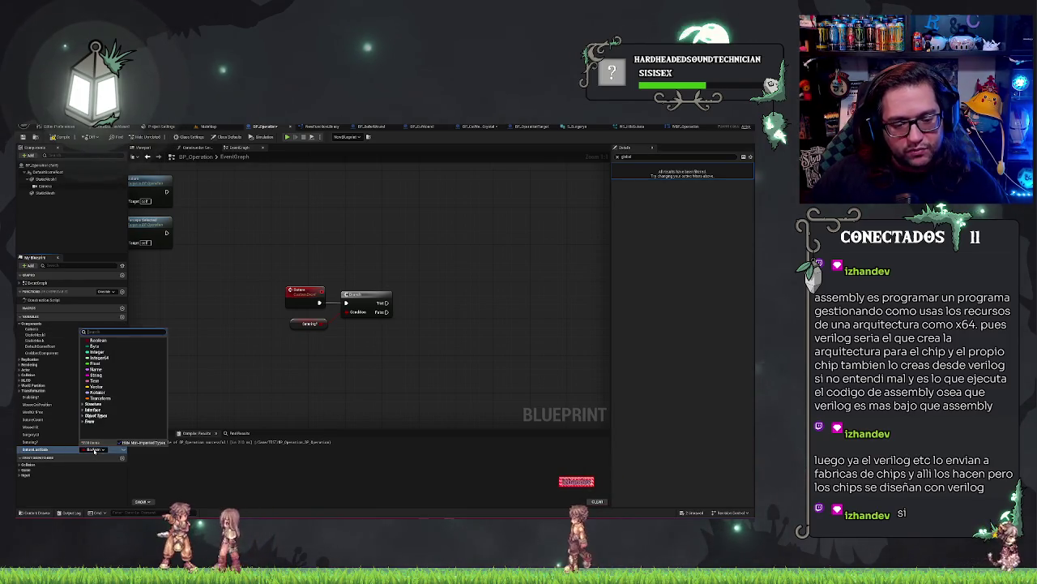
click(105, 364)
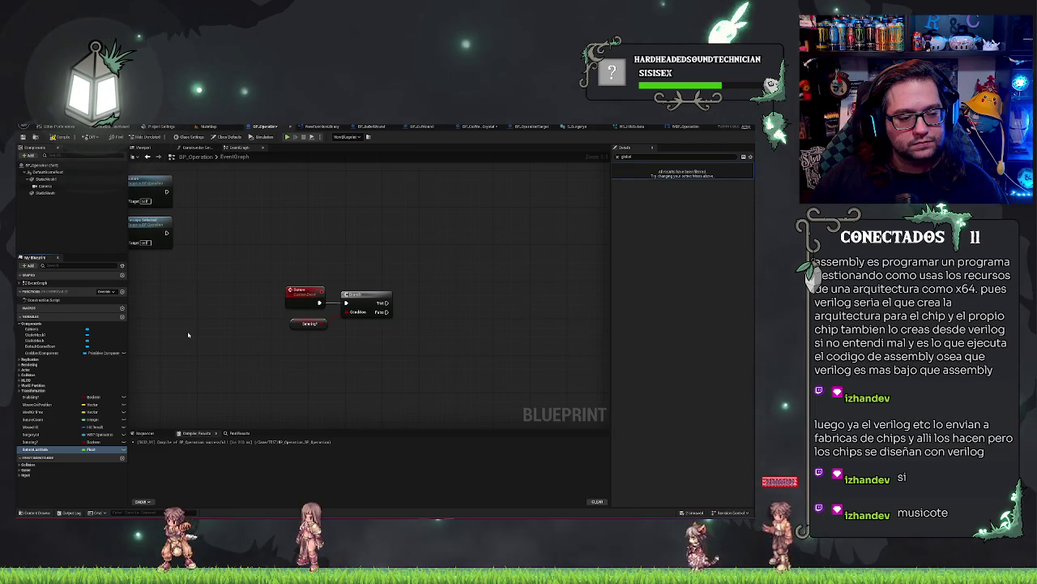
drag(408, 346, 364, 340)
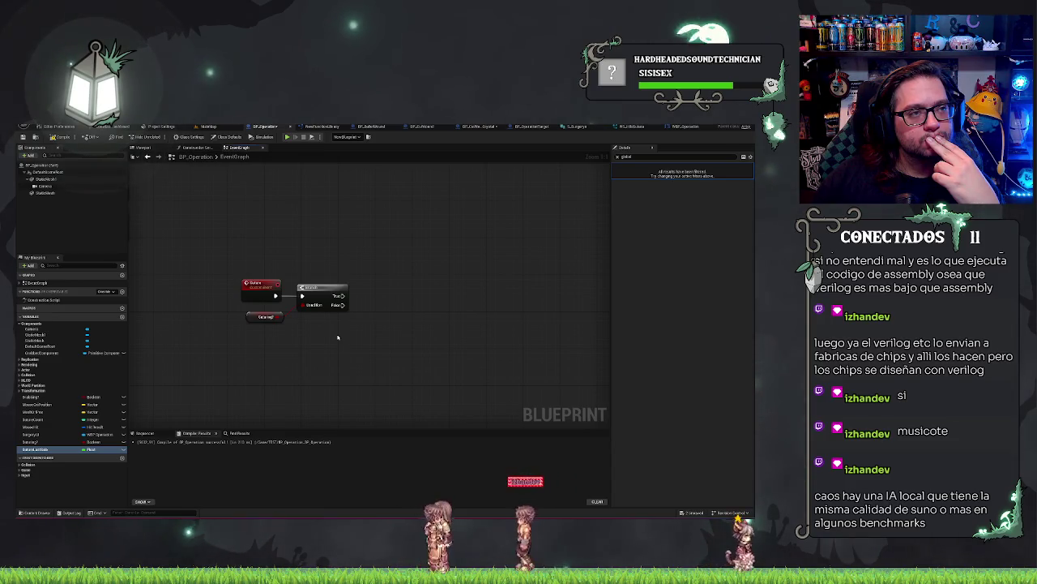
Add a straight-wired Get All Actors of Class node on the Branch True output.
drag(343, 296, 371, 306)
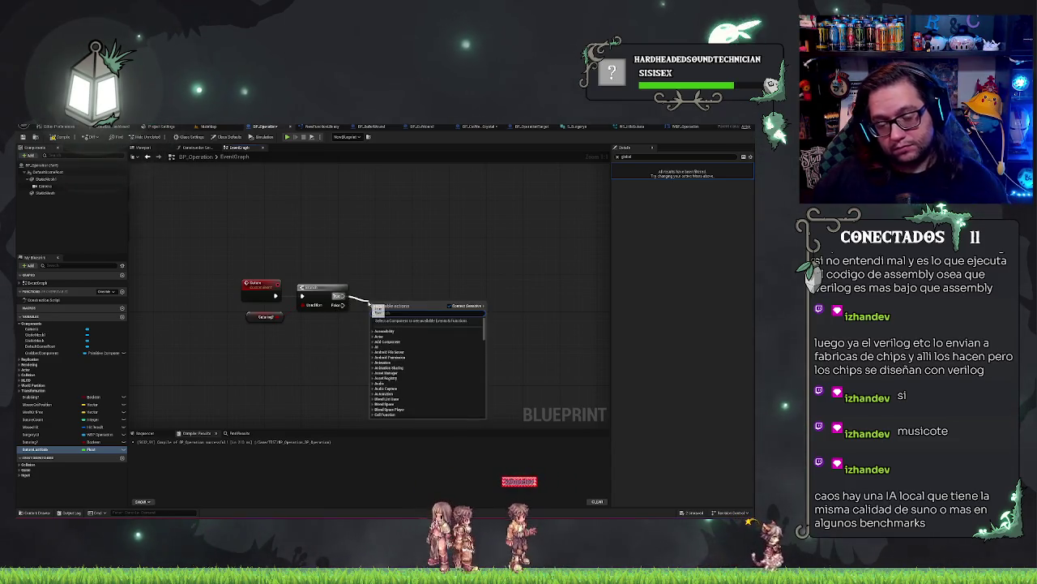
text(get all actors of class)
key(Return)
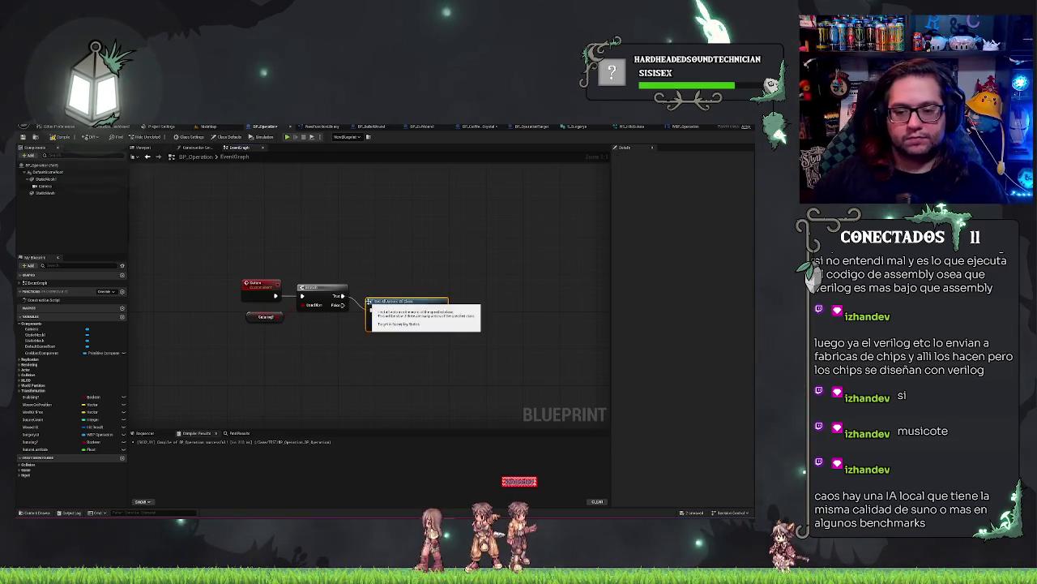
key(q)
click(553, 286)
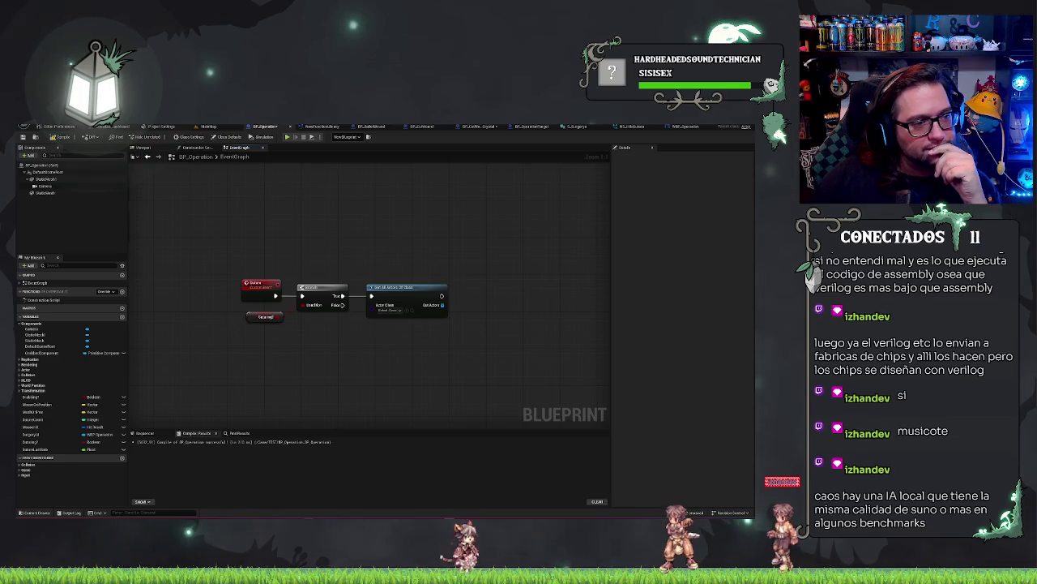
key(alt+Tab)
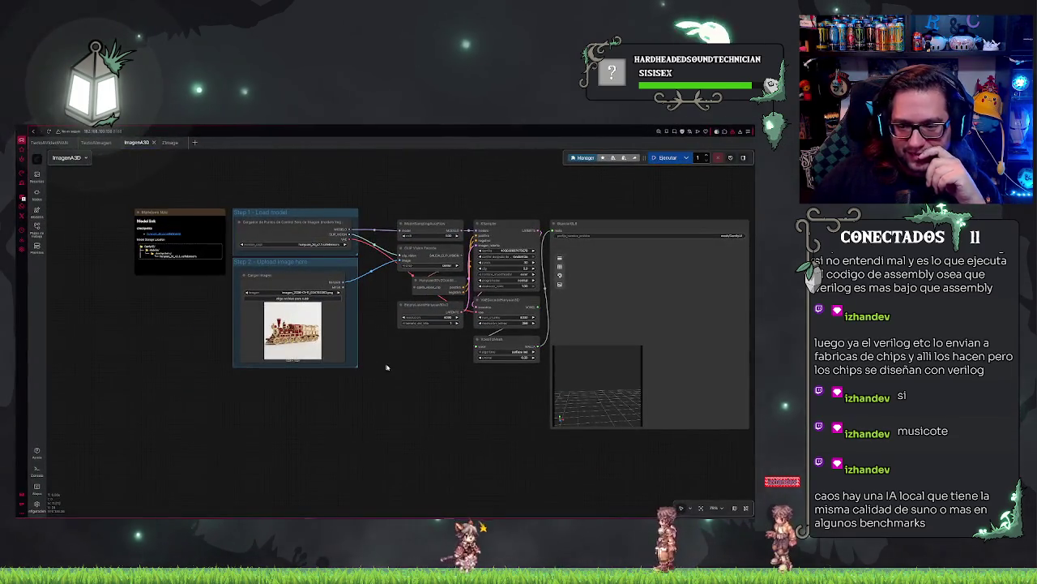
Browse the TextoAImagen, TextoAVideoWAN, Zimage and Imagen3D workflows, then return to Unreal.
click(93, 142)
click(71, 143)
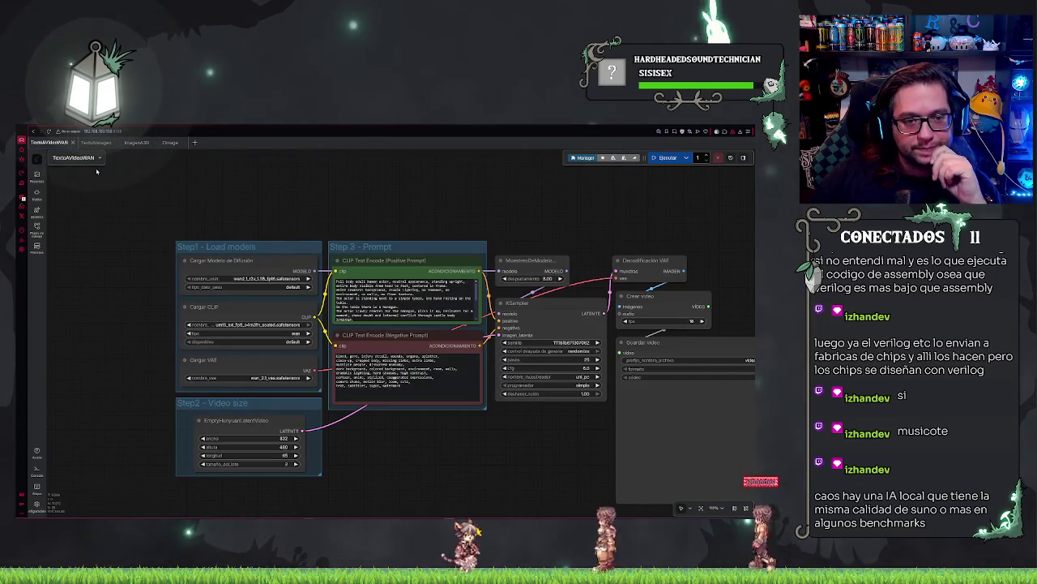
click(170, 143)
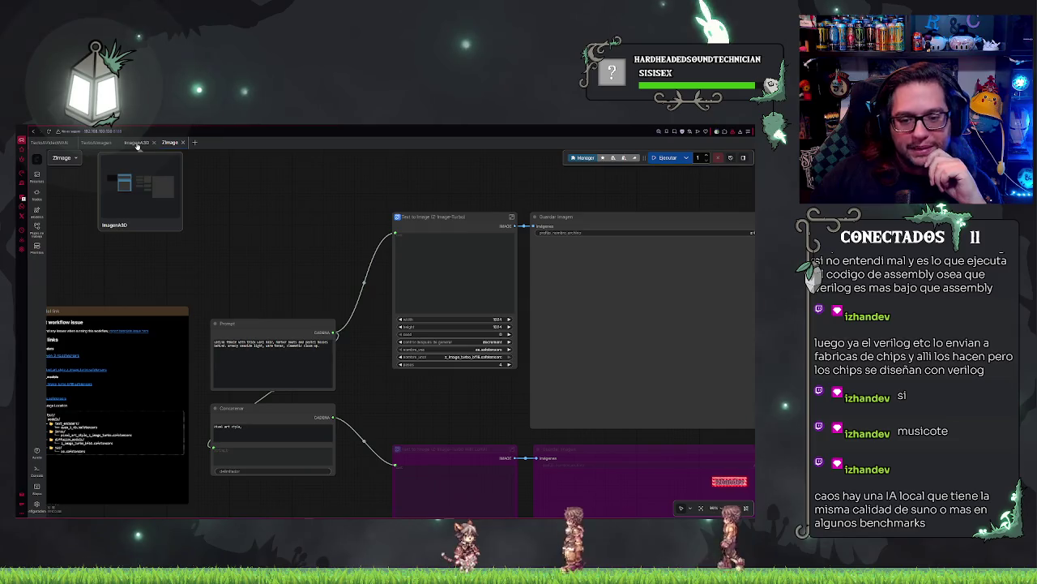
click(136, 143)
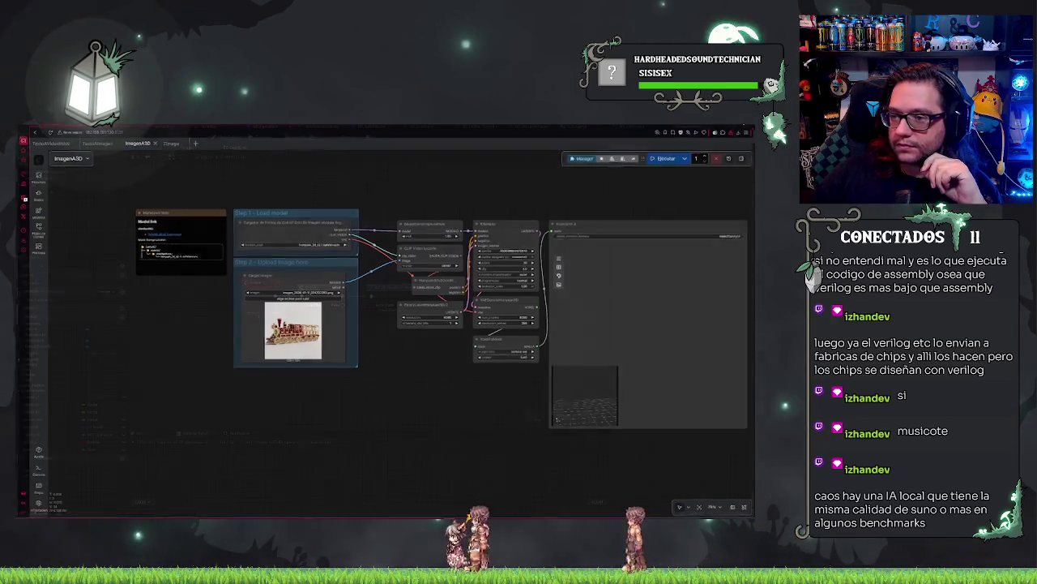
key(alt+Tab)
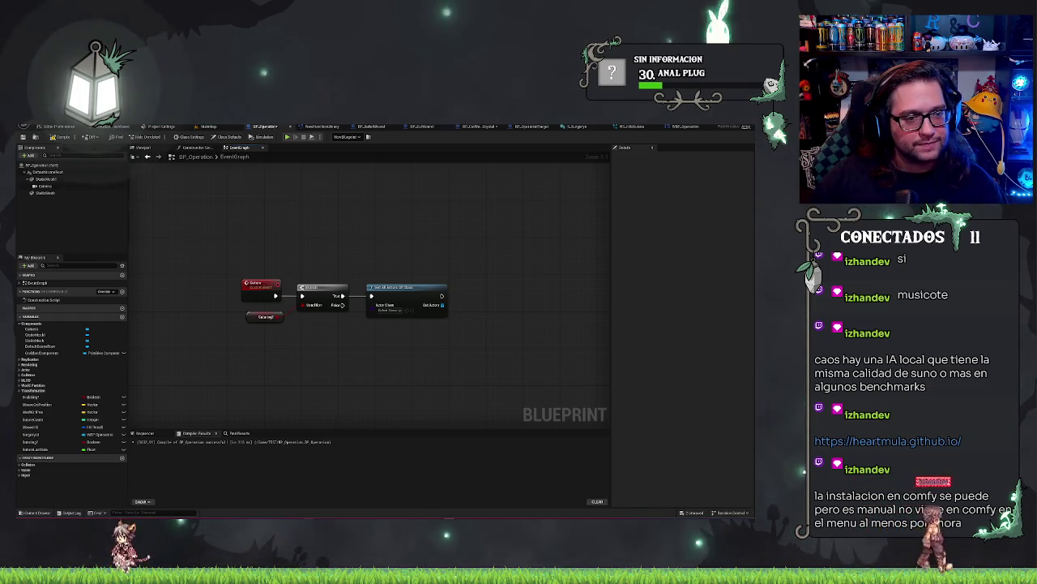
Inspect BP_CutWoundCrystal's variable settings, then select BP_CutWound's Boolean variable.
drag(411, 219, 398, 228)
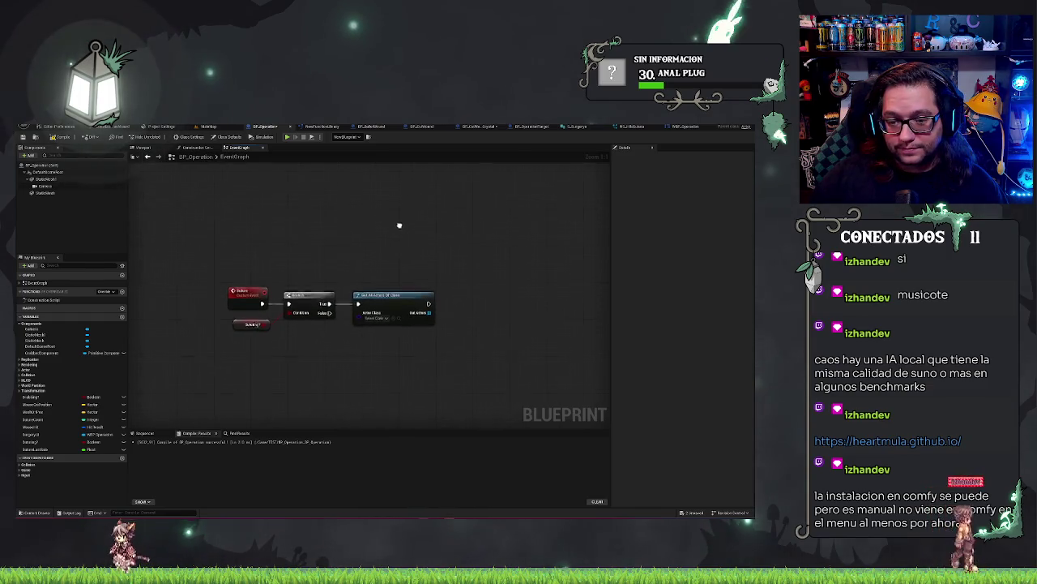
drag(357, 284, 304, 270)
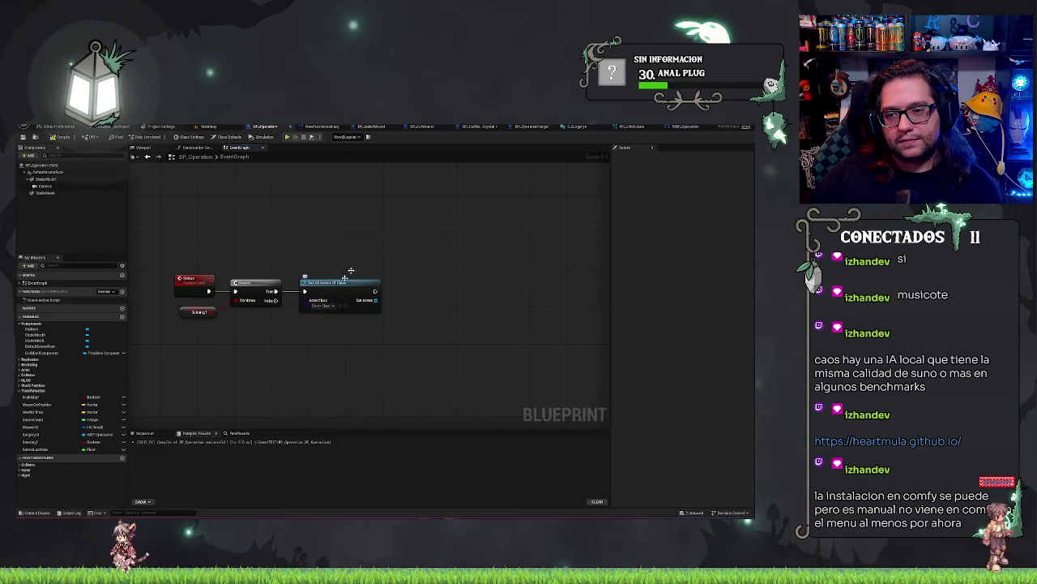
click(484, 127)
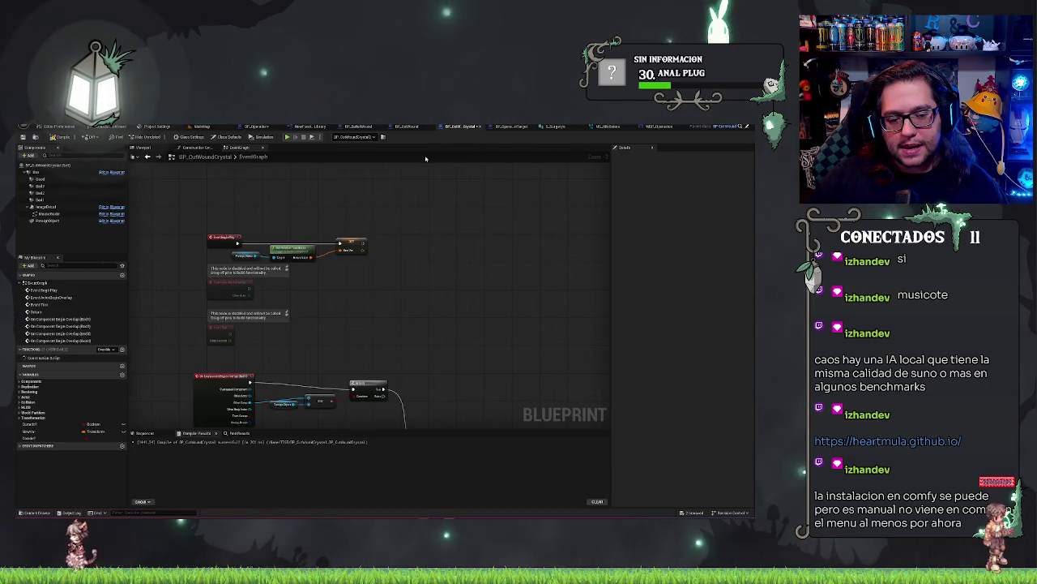
click(49, 424)
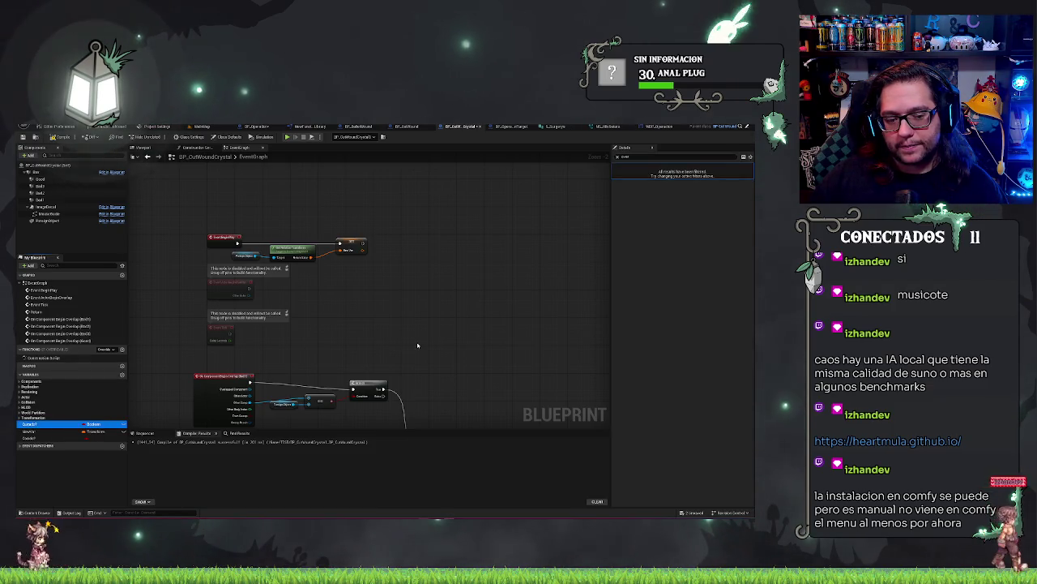
double_click(619, 157)
key(BackSpace)
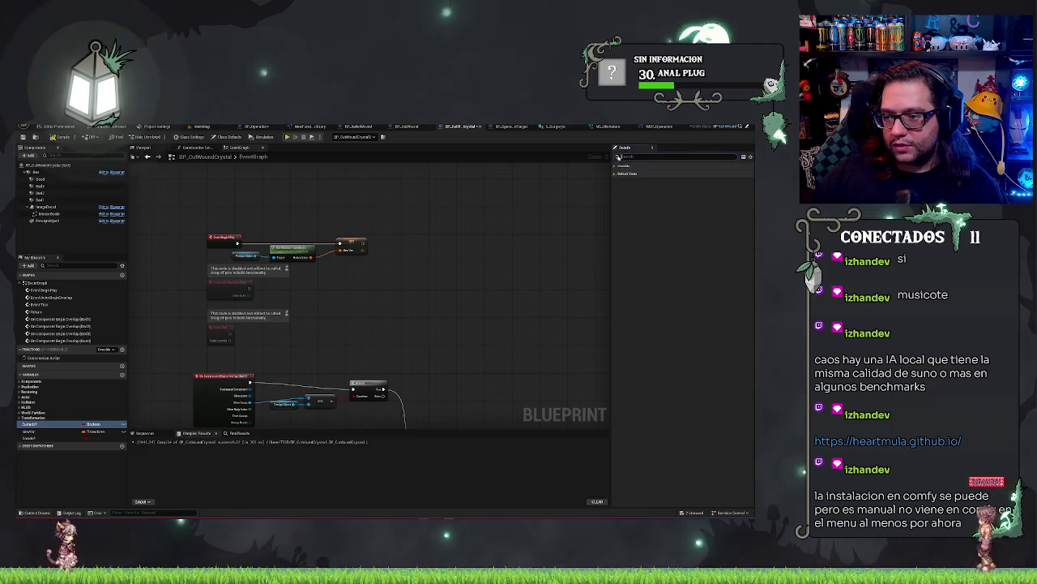
click(616, 166)
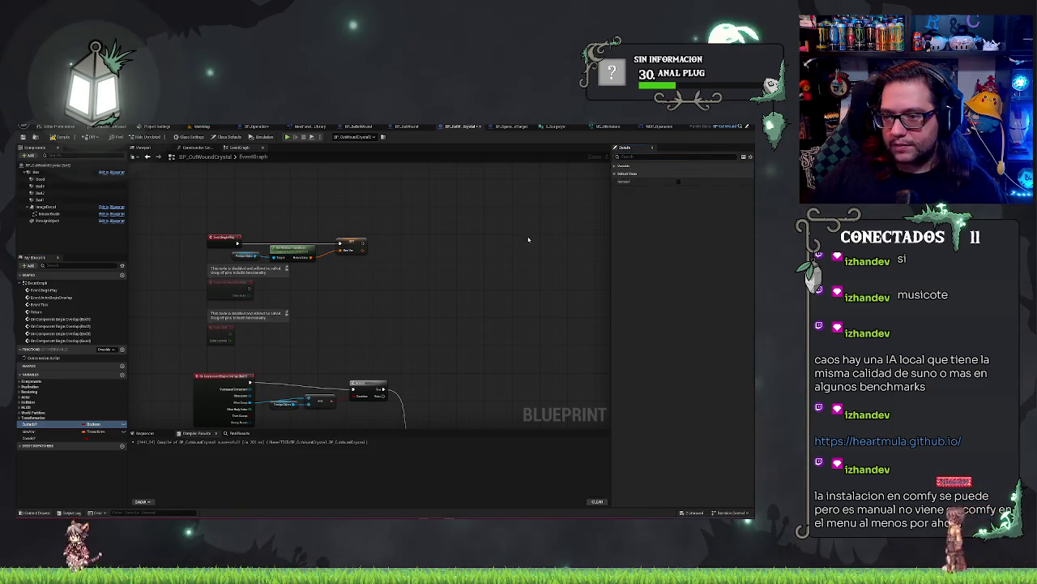
click(406, 126)
click(38, 388)
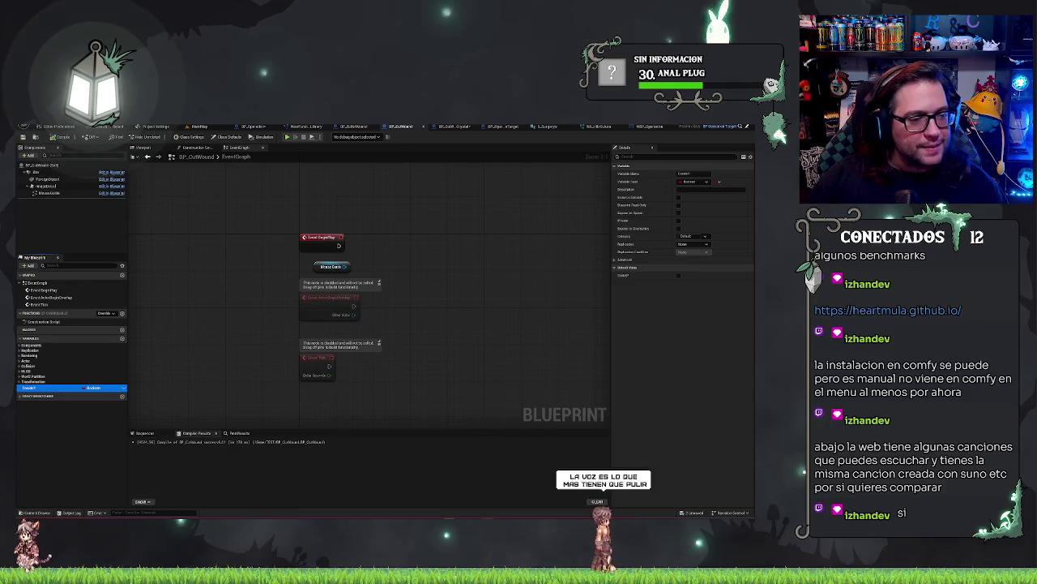
Delete BP_CutWound's Event BeginPlay and Mouse Click nodes, then go back to MainMap.
mouse_move(387, 259)
mouse_down()
mouse_move(394, 322)
mouse_move(391, 269)
mouse_up()
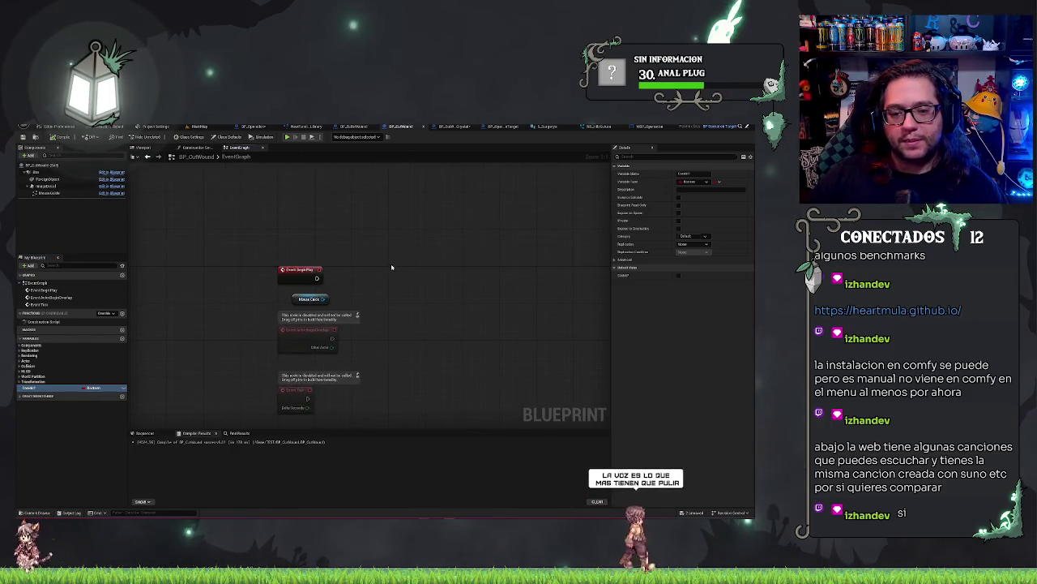
drag(272, 258, 337, 310)
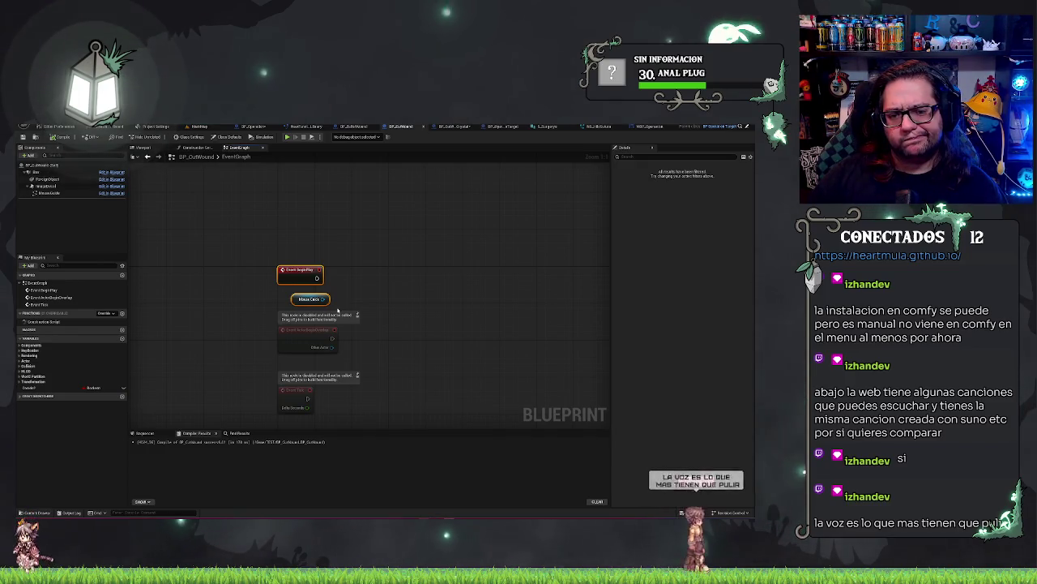
key(Delete)
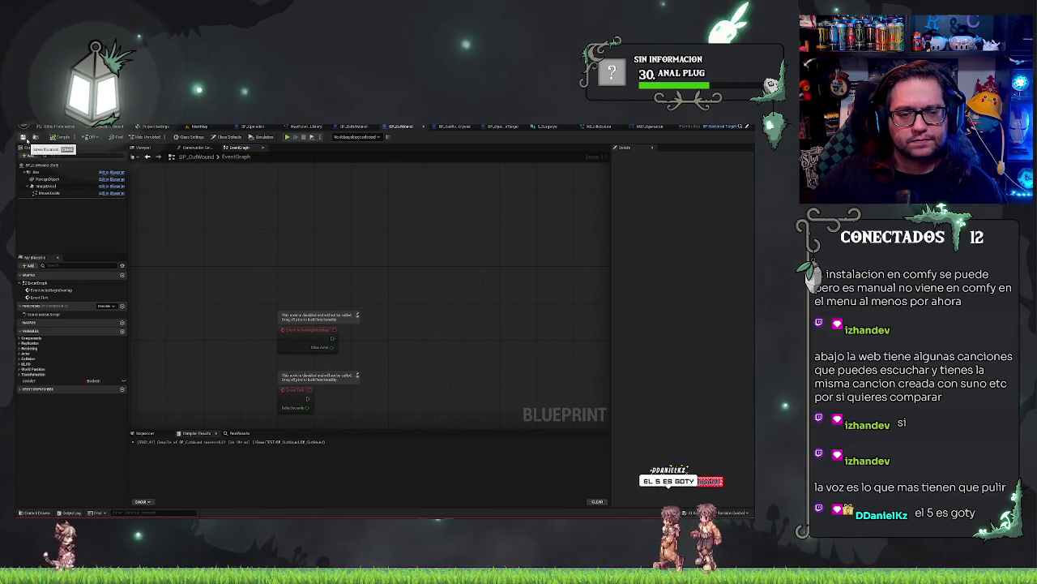
click(199, 127)
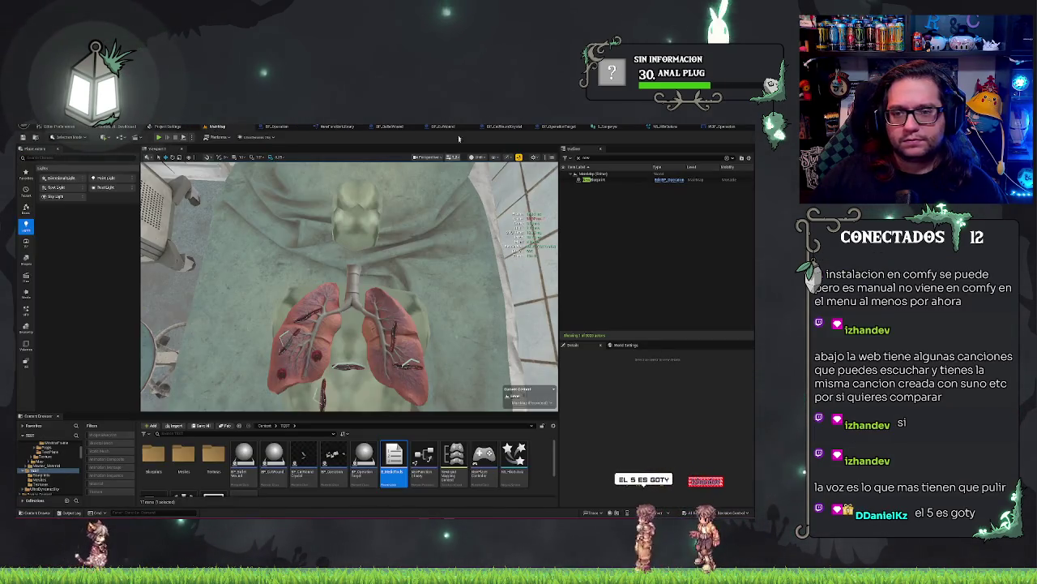
Set BP_Operation's Get All Actors Of Class node to the BP_CutWound class.
click(276, 126)
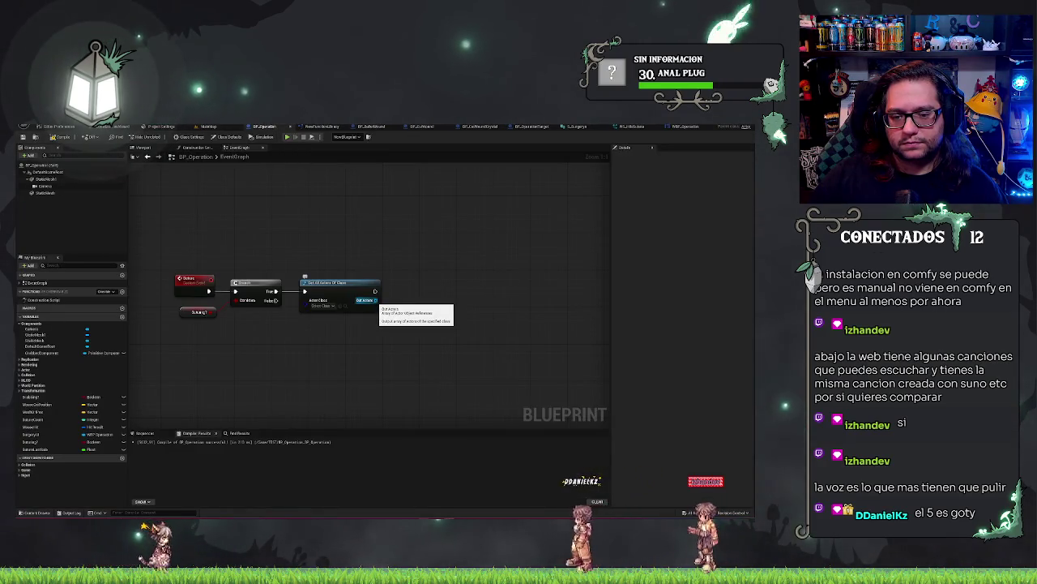
click(324, 305)
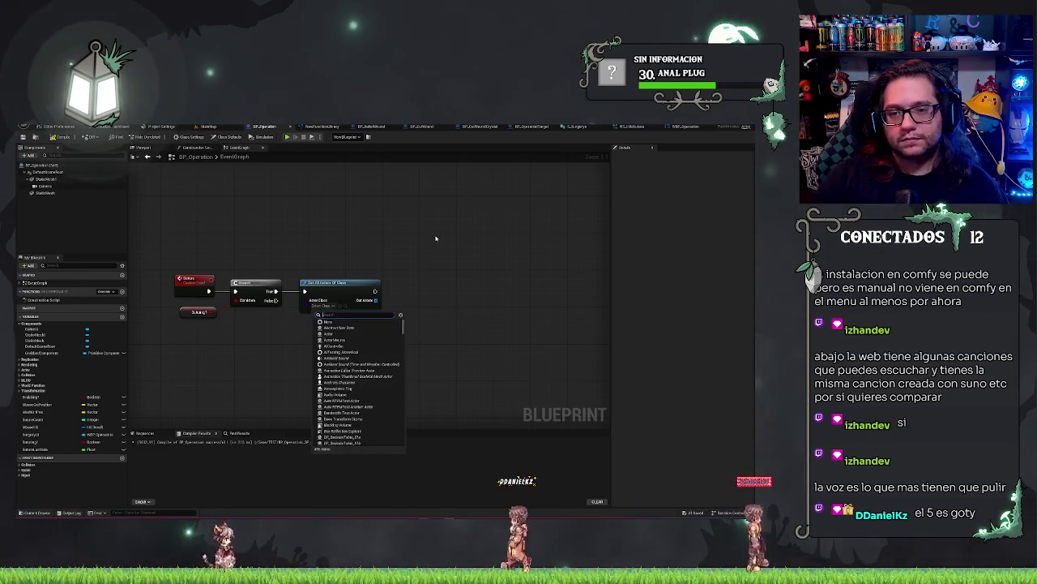
text(cat)
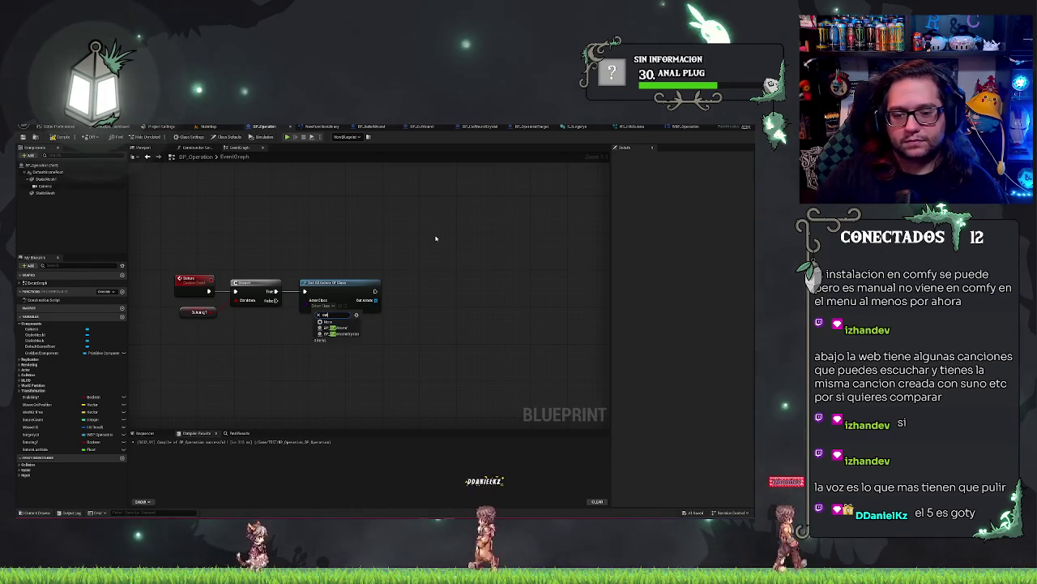
click(341, 327)
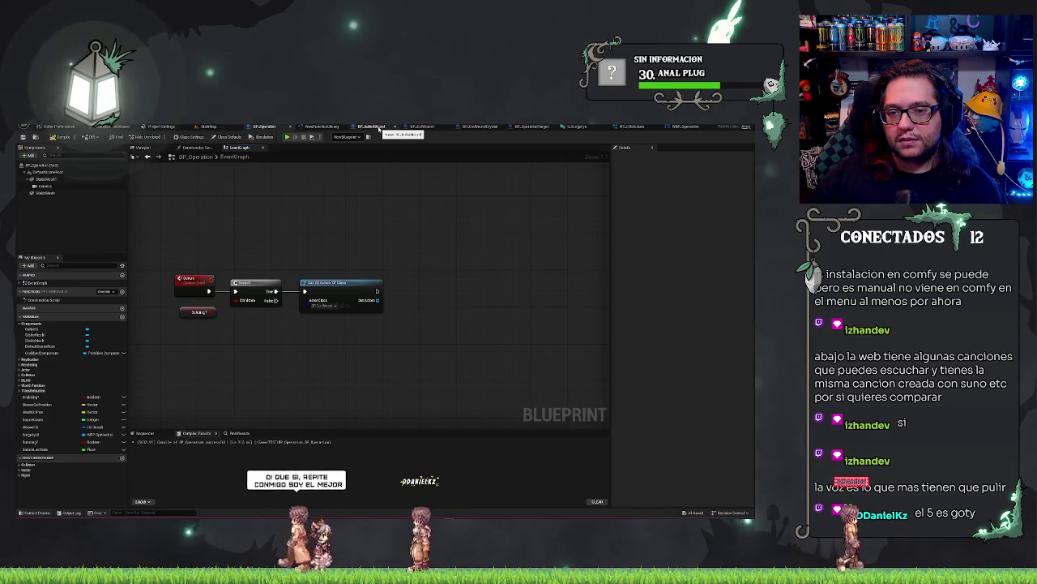
click(379, 127)
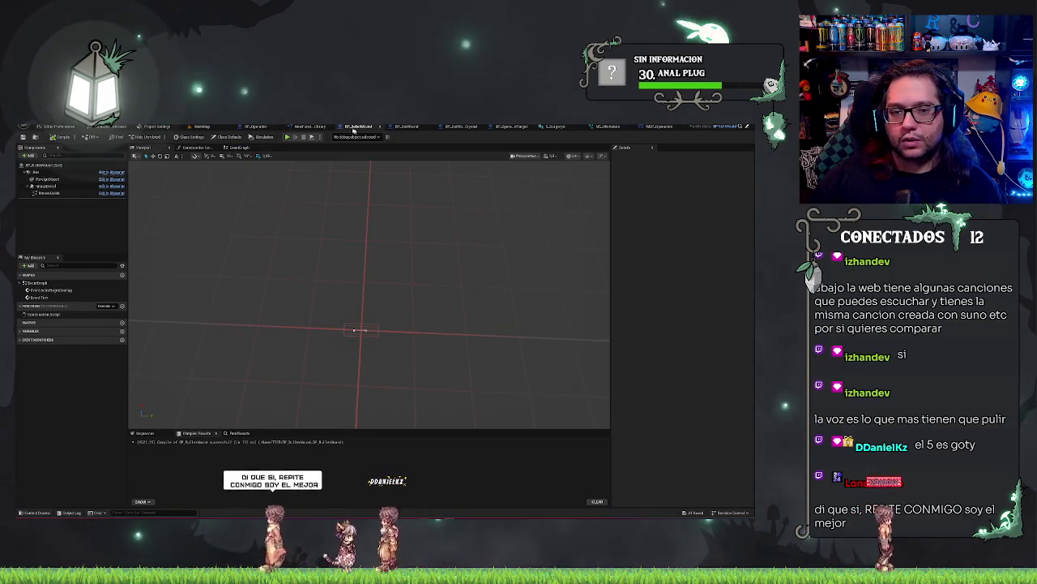
Switch briefly to the MainMap level, then back to BP_Operation's Event Graph with the BP_CutWound Branch.
click(204, 127)
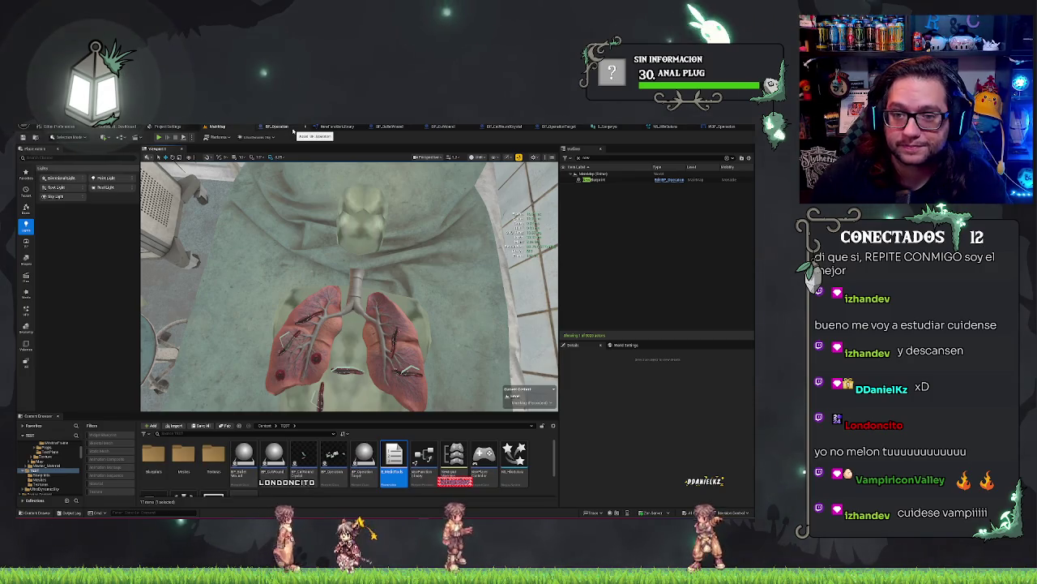
click(278, 128)
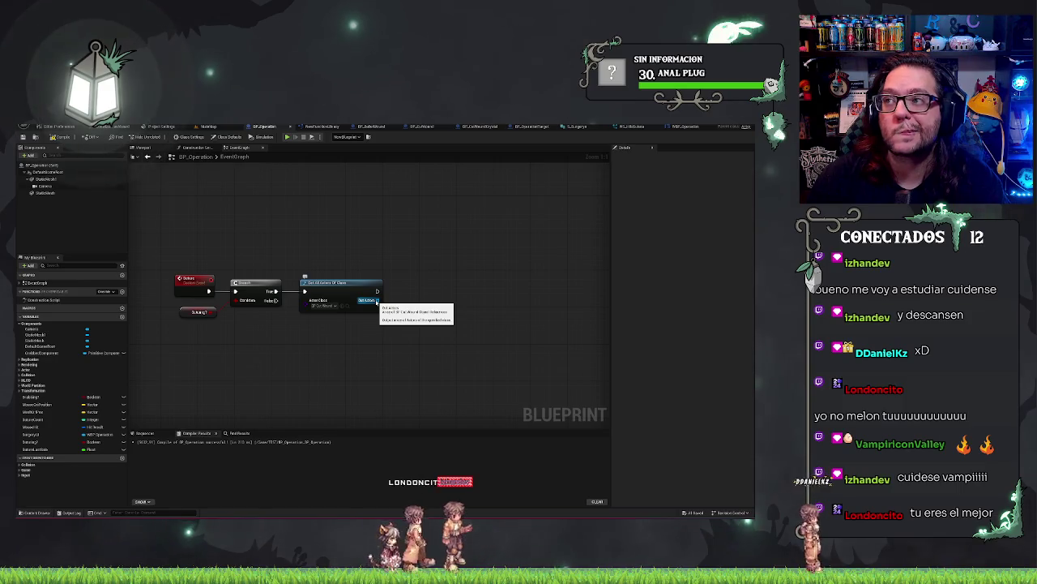
drag(376, 269, 421, 266)
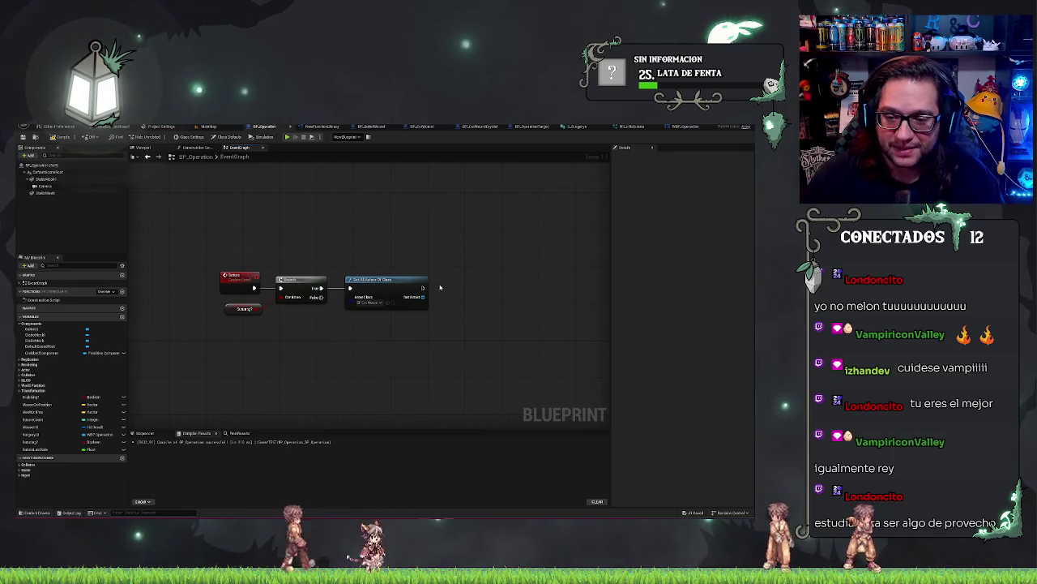
scroll(410, 278, up, 1)
scroll(392, 319, down, 1)
scroll(391, 320, up, 1)
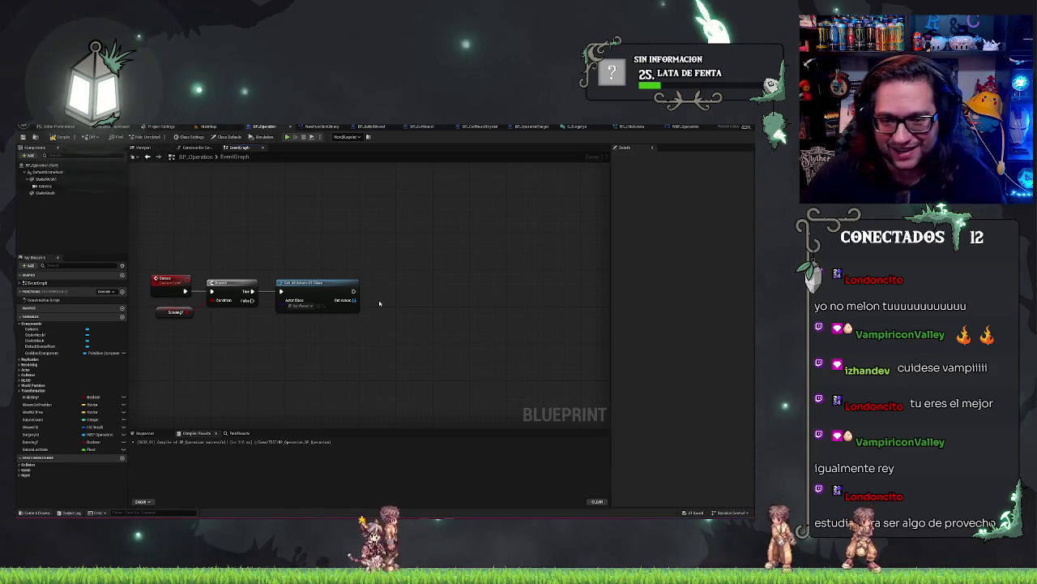
drag(357, 262, 347, 280)
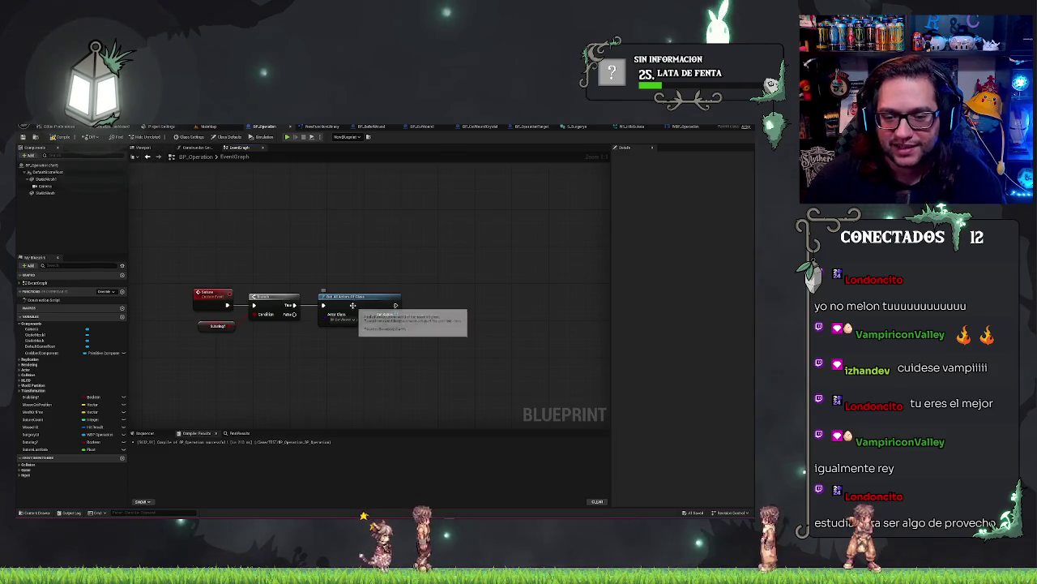
click(415, 302)
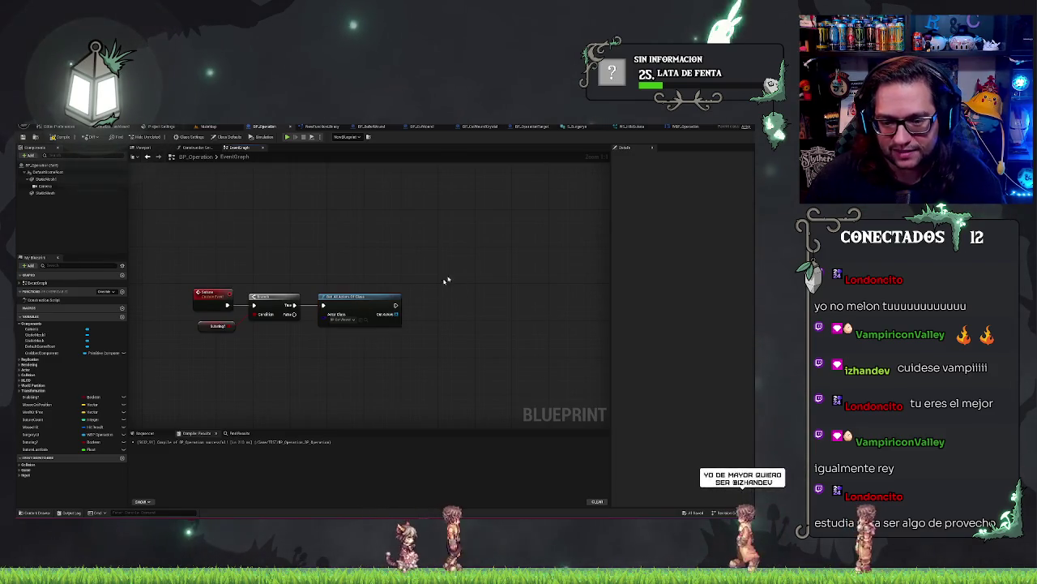
drag(446, 280, 377, 257)
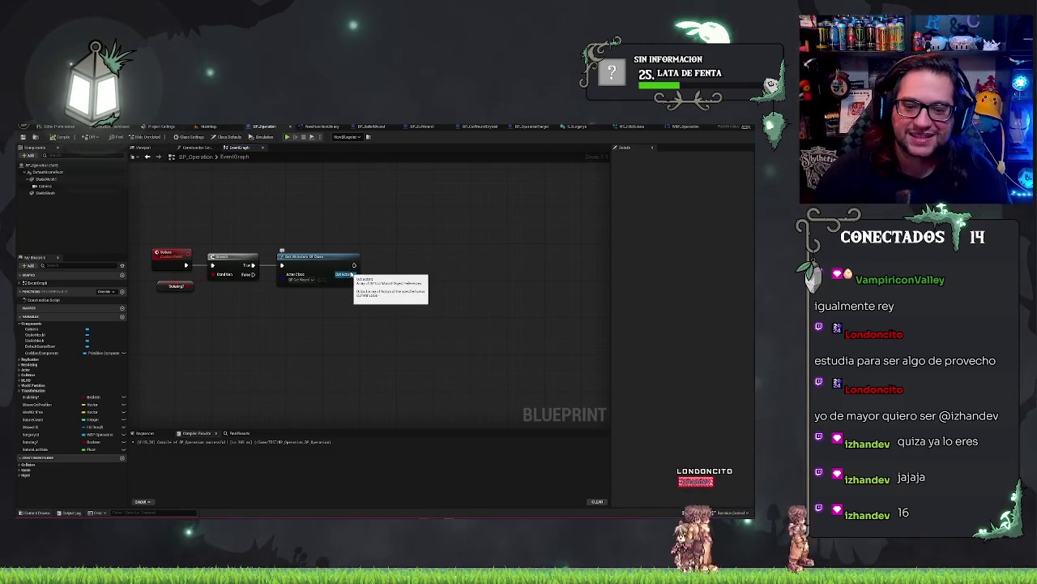
mouse_move(377, 323)
mouse_down()
mouse_move(389, 356)
mouse_move(398, 328)
mouse_up()
text(for)
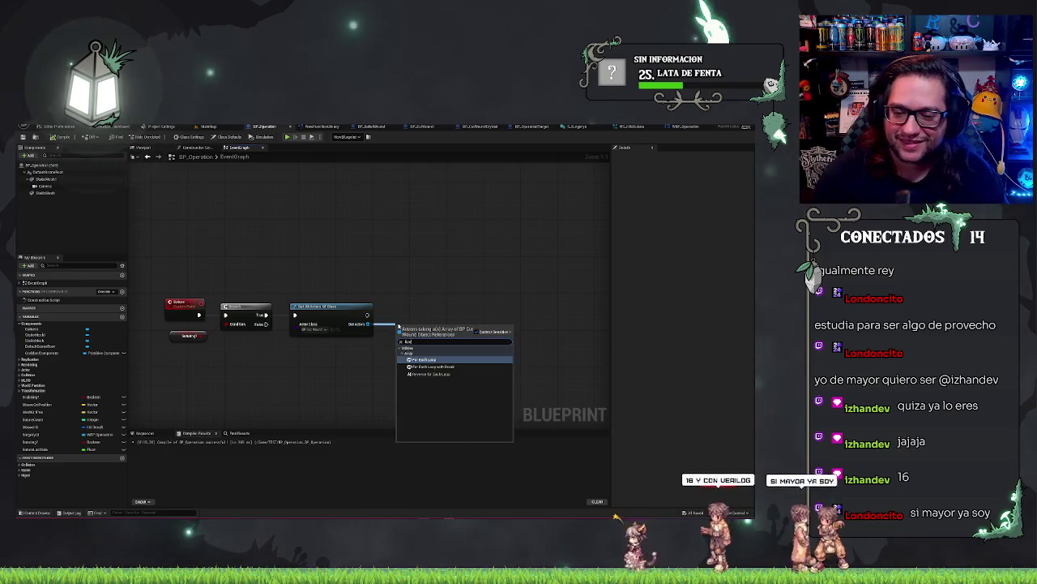
key(Return)
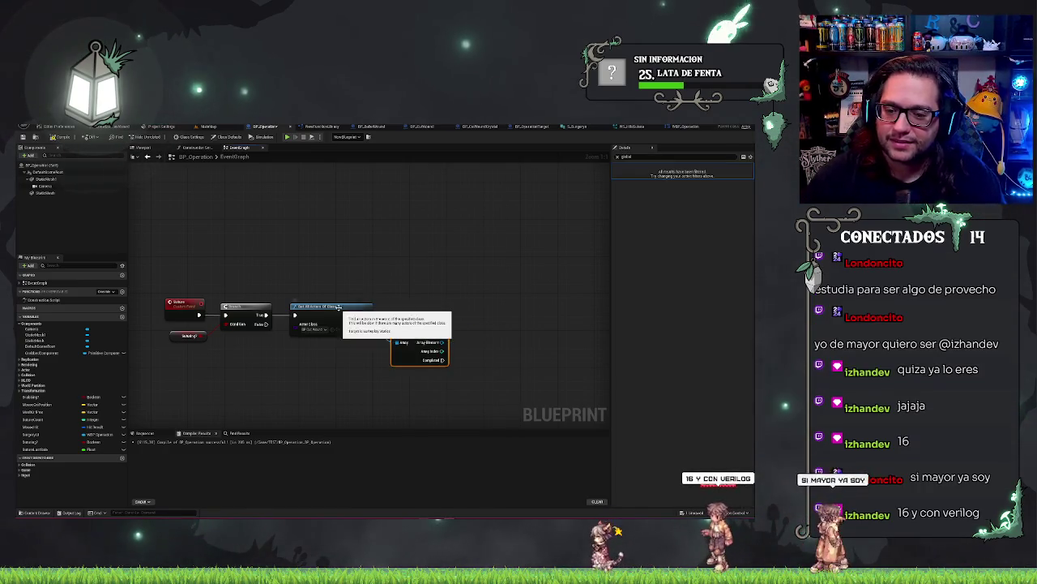
click(425, 331)
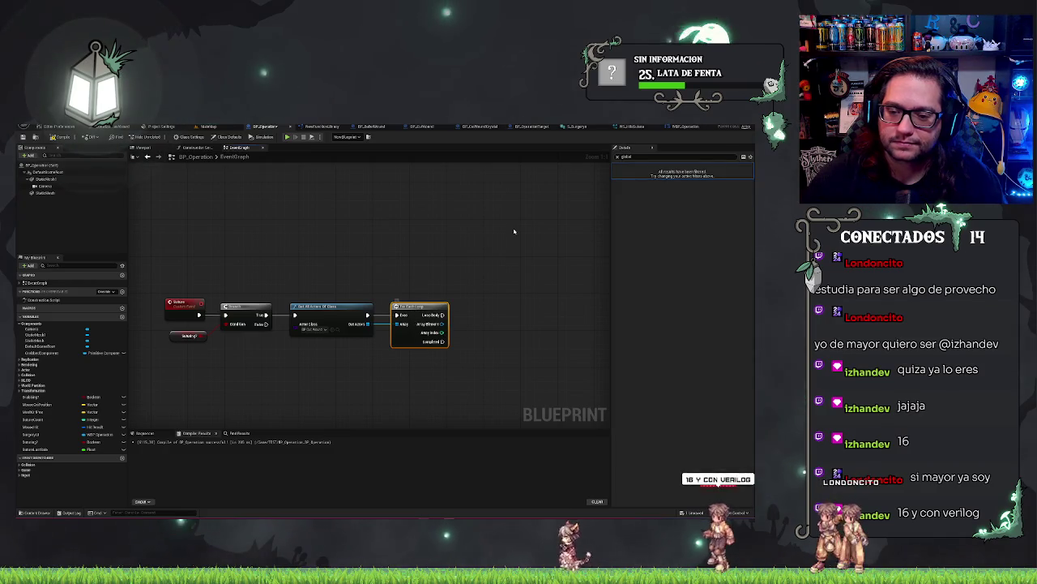
click(411, 278)
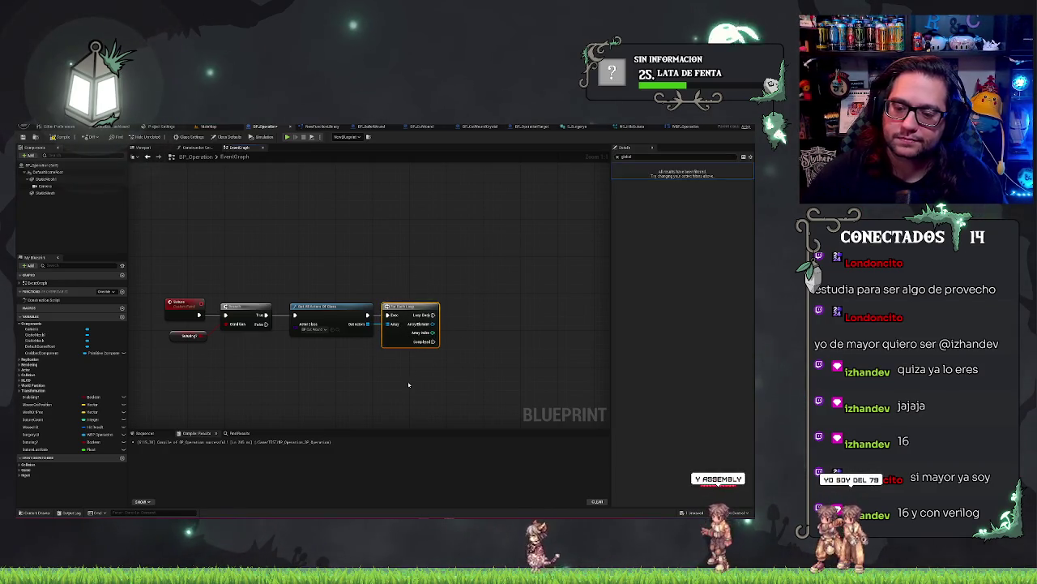
drag(503, 370, 431, 366)
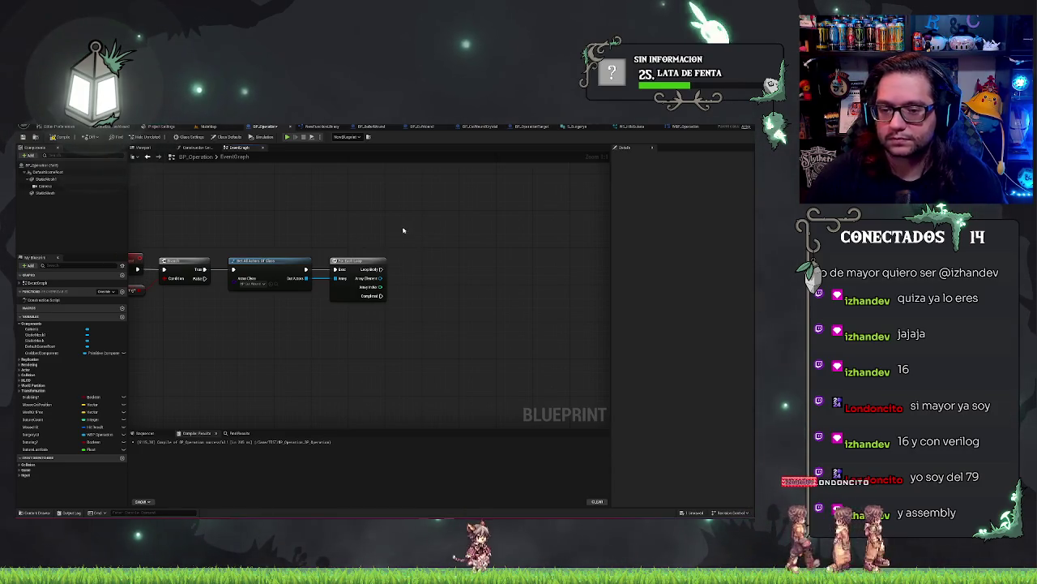
mouse_move(436, 301)
mouse_down()
mouse_move(535, 336)
mouse_move(394, 315)
mouse_up()
Feed each Array Element into Get Object Name and a Print String on Loop Body, then return to MainMap.
text(get obj)
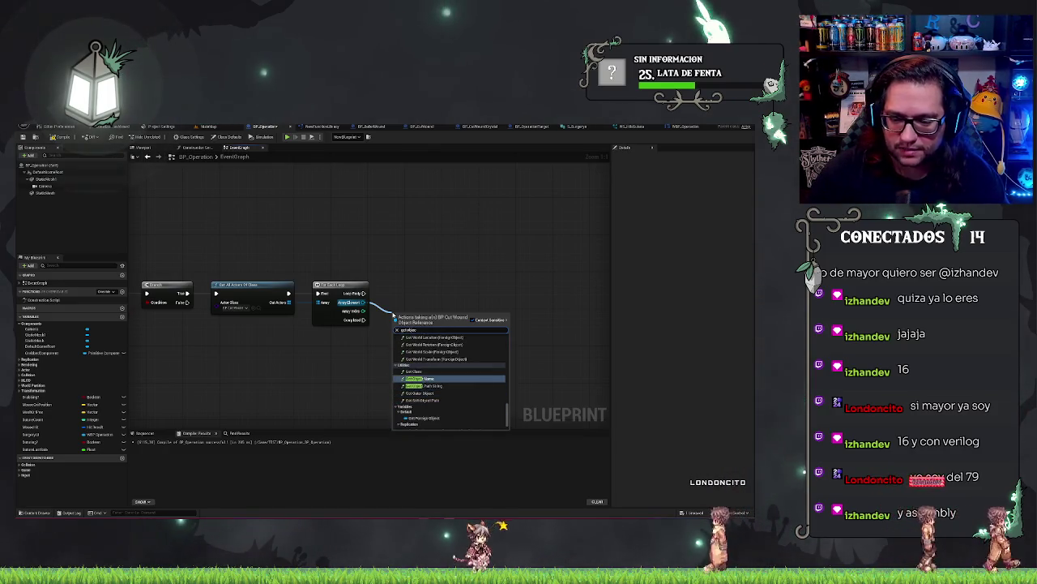
key(Return)
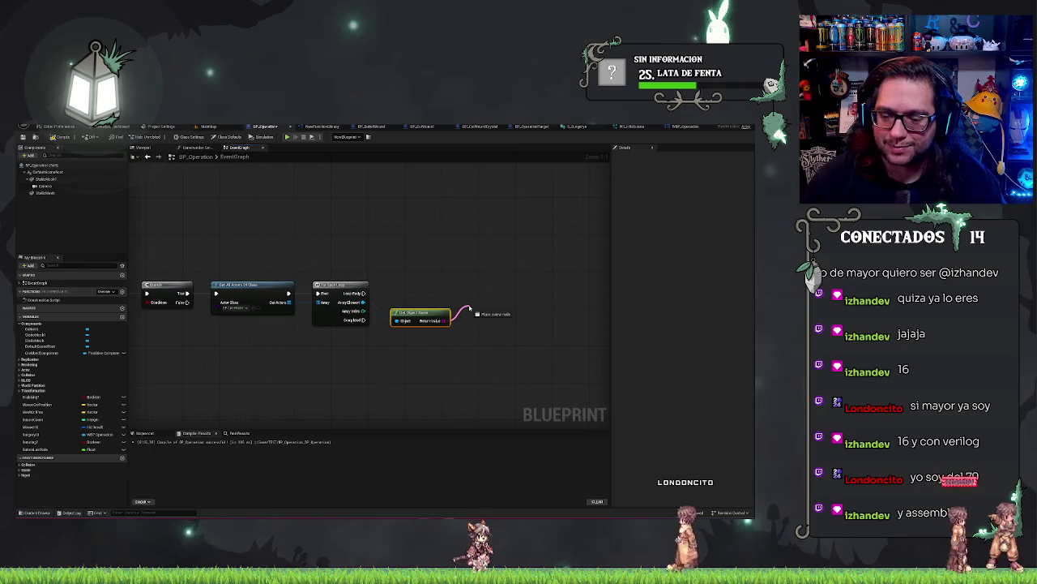
drag(469, 308, 471, 309)
text(print)
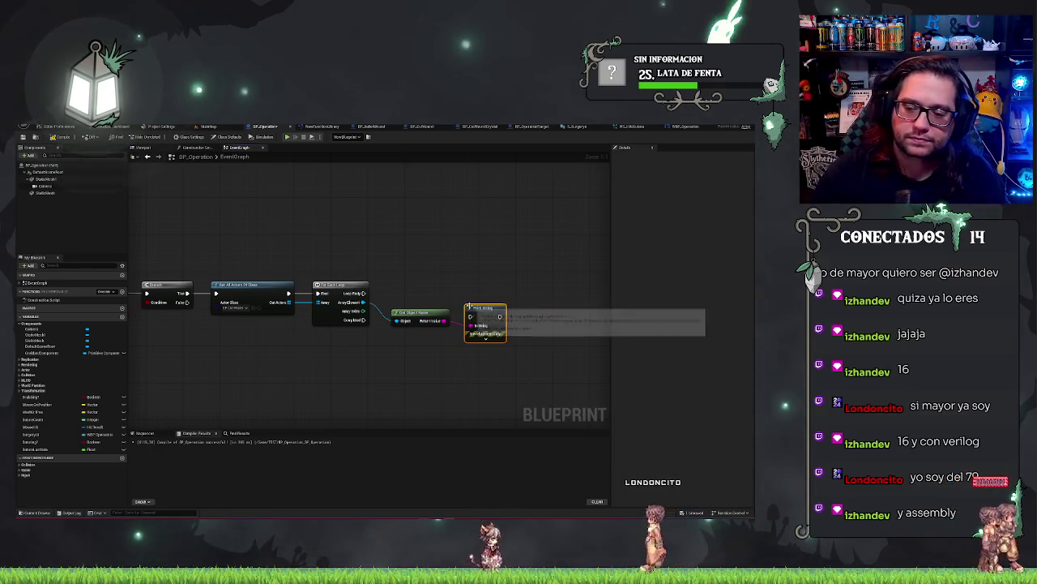
key(Return)
click(460, 223)
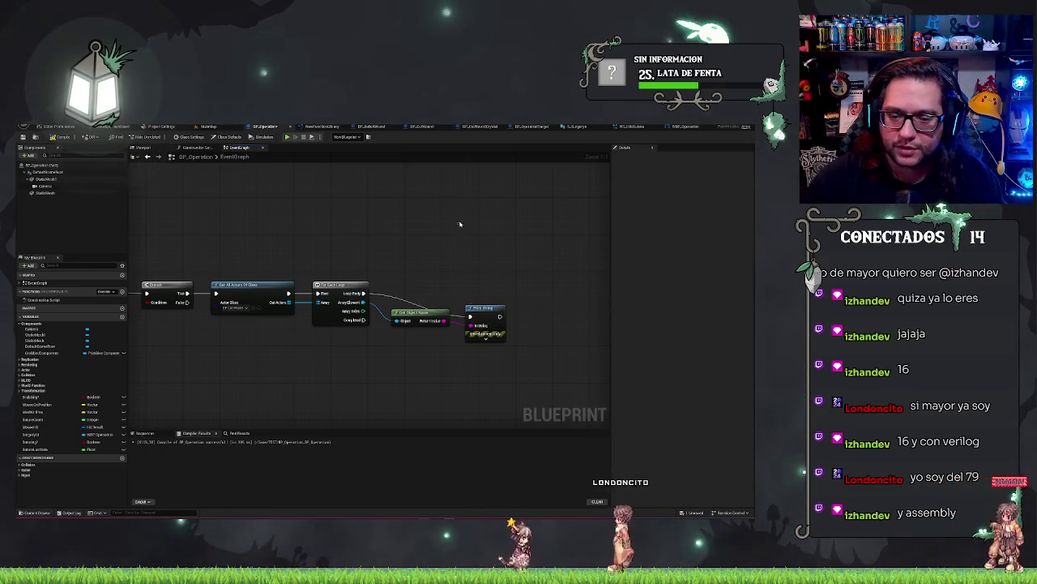
drag(491, 306, 491, 283)
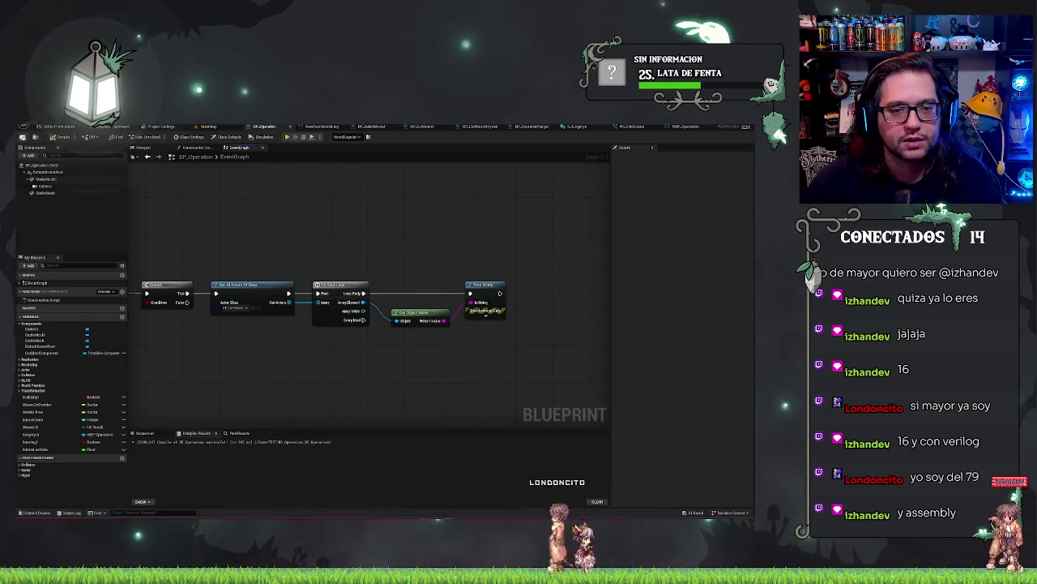
click(208, 127)
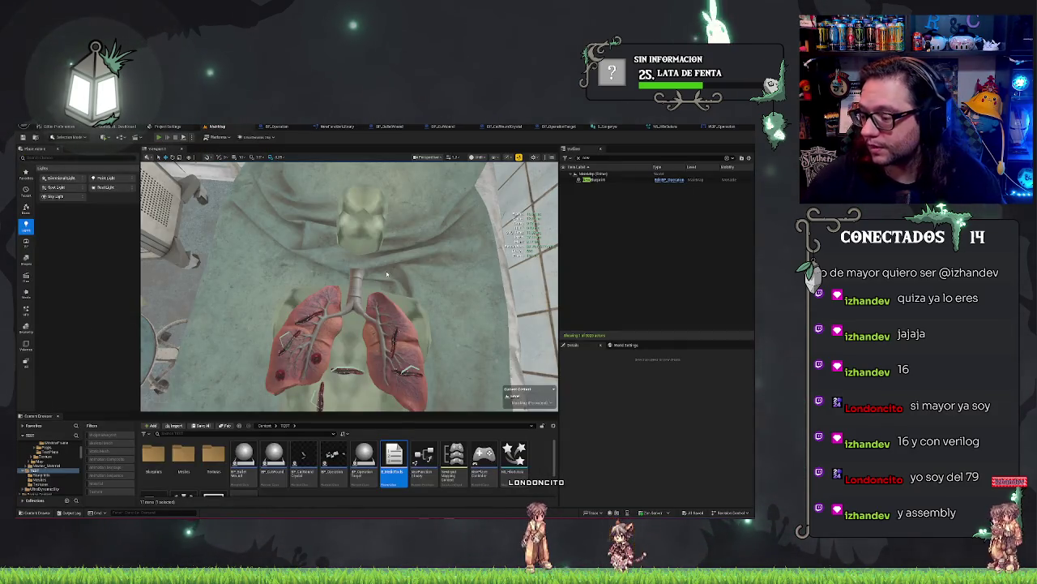
key(alt+p)
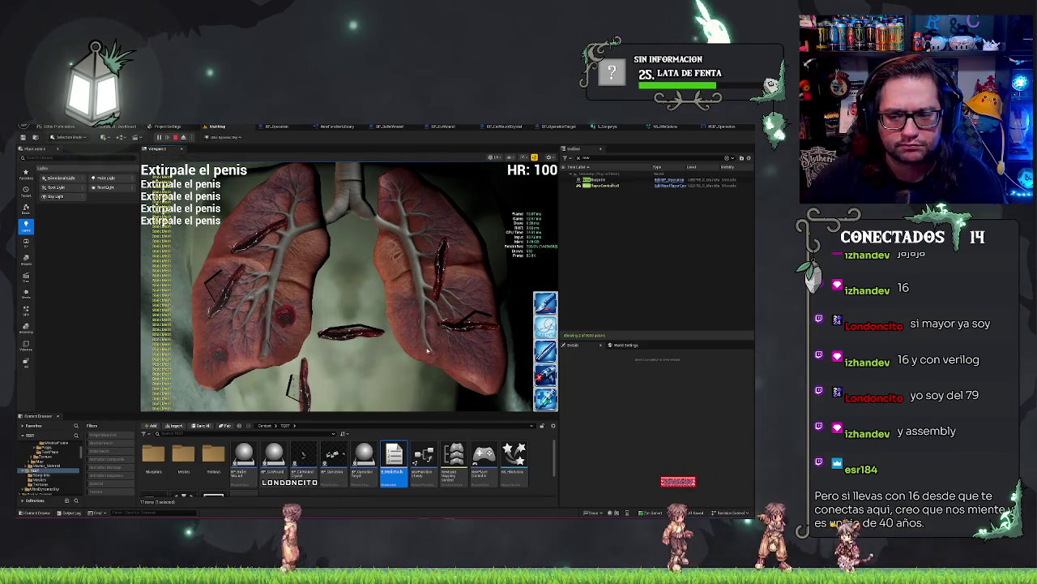
click(175, 137)
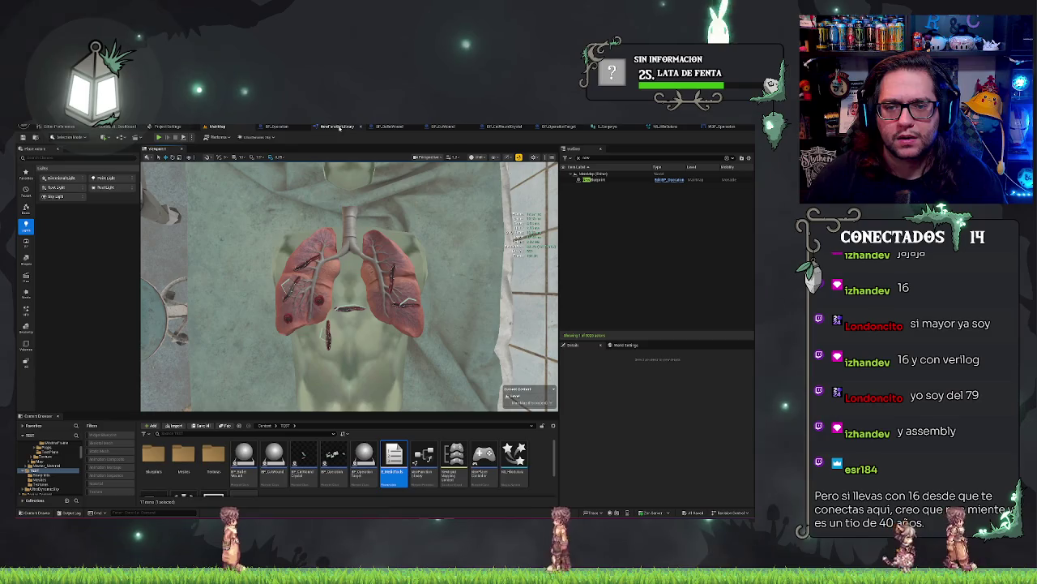
click(275, 126)
Select the red custom event and locate the Get All Actors loop chain in the graph.
mouse_move(357, 243)
mouse_down()
mouse_move(375, 232)
mouse_move(519, 225)
mouse_up()
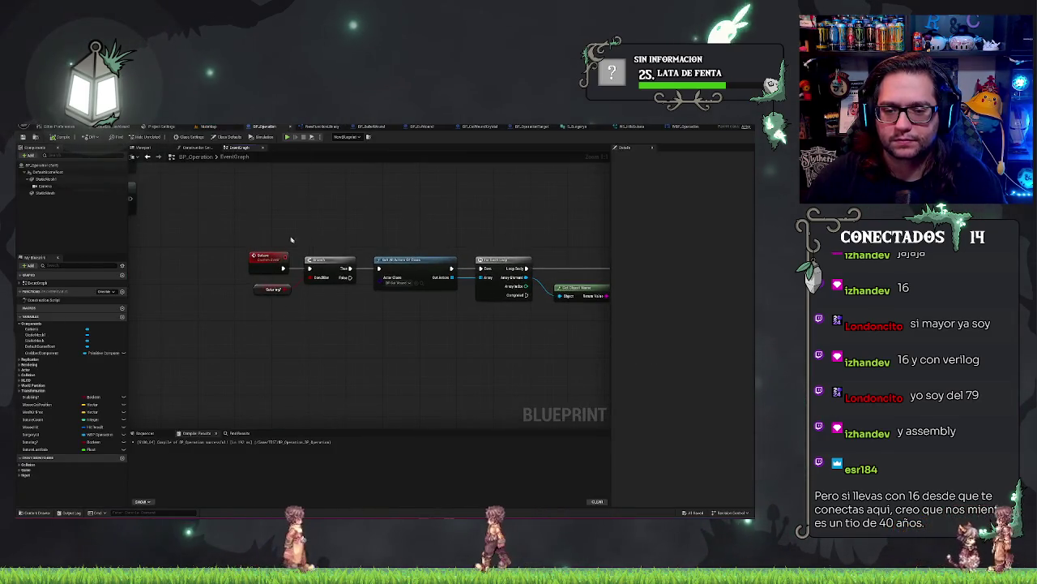
drag(251, 216, 271, 263)
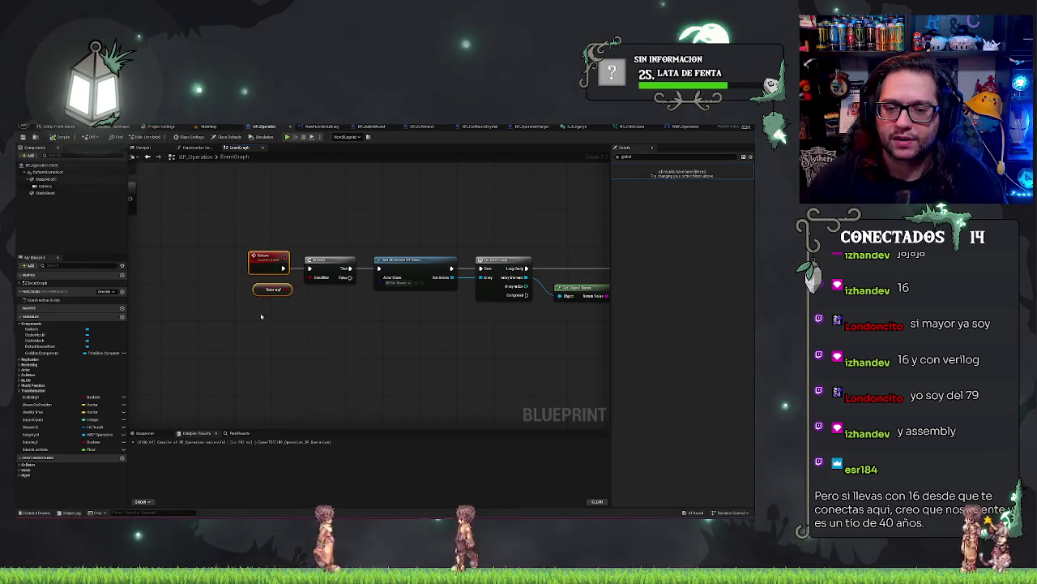
drag(262, 316, 572, 359)
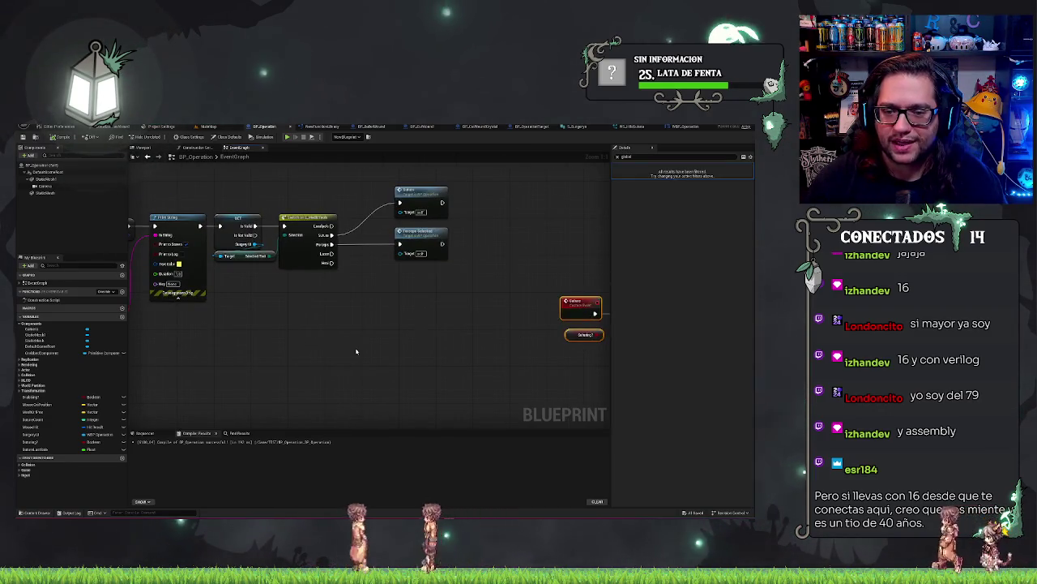
mouse_move(356, 351)
mouse_down()
mouse_move(495, 357)
mouse_move(133, 332)
mouse_up()
mouse_move(529, 307)
mouse_down()
mouse_move(436, 285)
mouse_move(462, 412)
mouse_move(394, 412)
mouse_move(445, 378)
mouse_up()
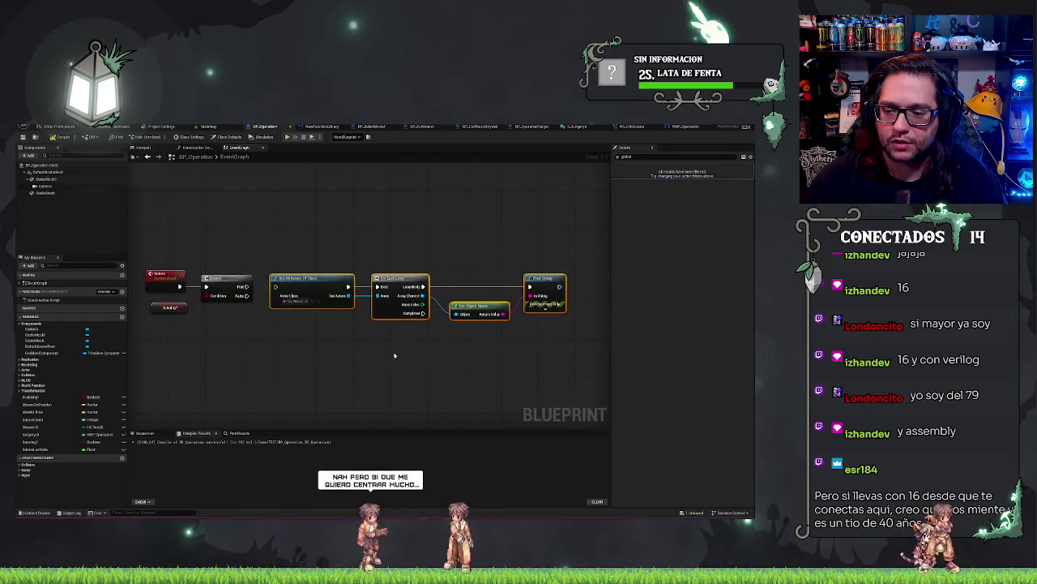
scroll(395, 355, down, 3)
drag(395, 355, 496, 231)
Move the Get All Actors, For Each and Print String nodes after BeginPlay's SET node.
drag(460, 166, 421, 318)
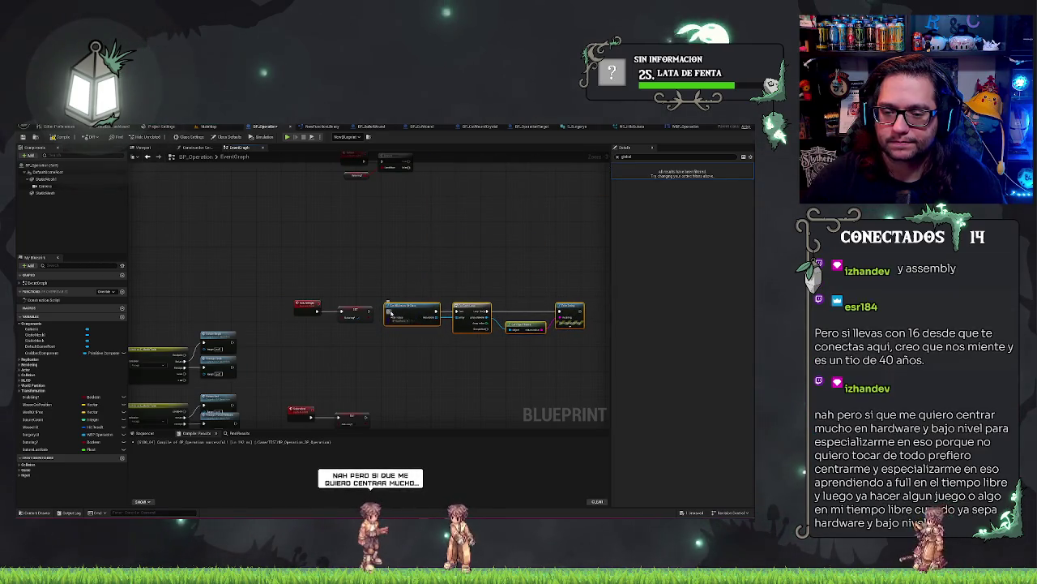
click(433, 261)
scroll(433, 261, up, 3)
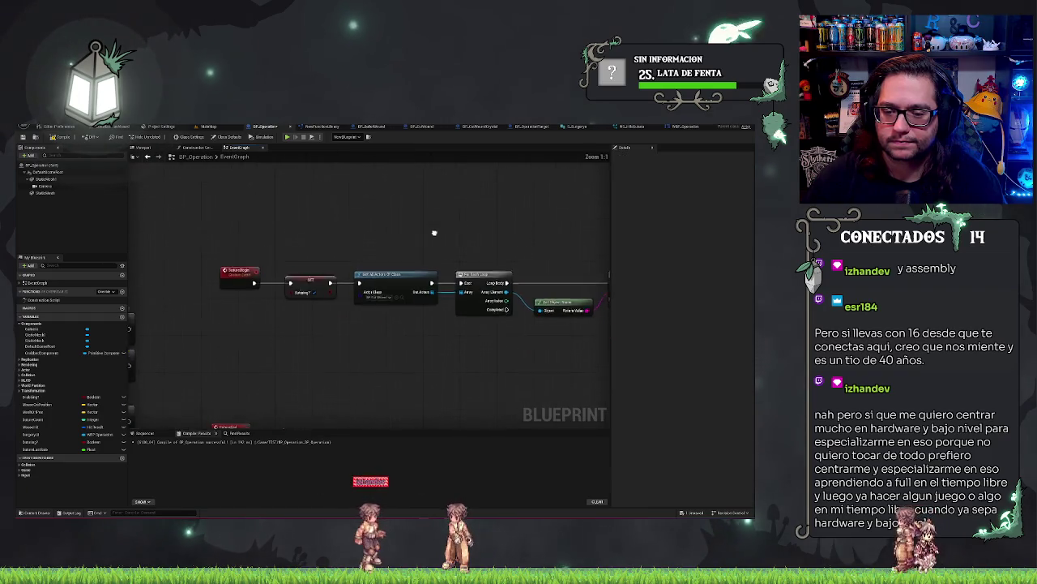
drag(445, 196, 361, 218)
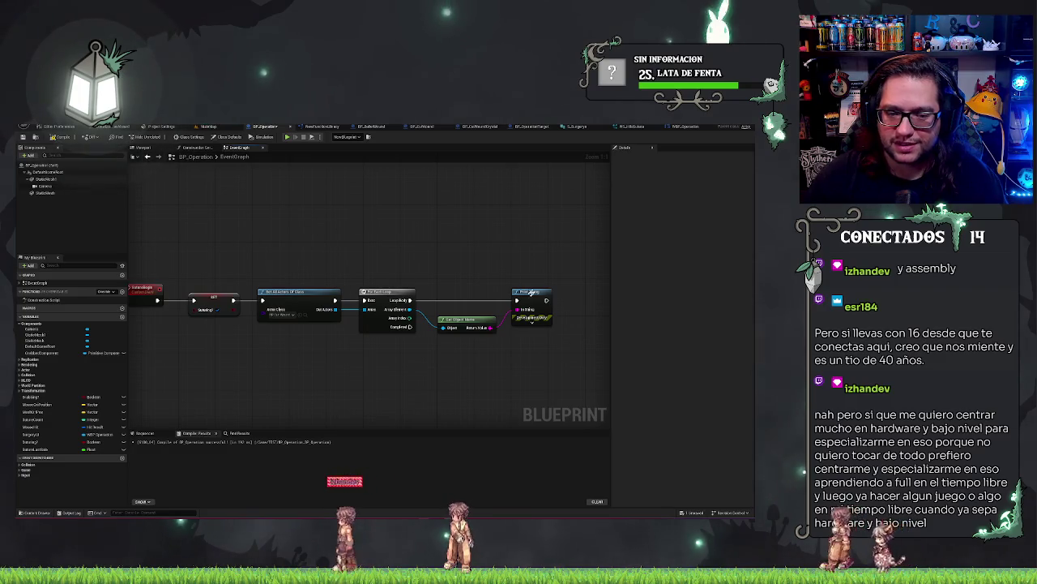
mouse_move(398, 265)
mouse_down()
mouse_move(381, 171)
mouse_move(257, 261)
mouse_move(343, 236)
mouse_move(406, 341)
mouse_move(391, 359)
mouse_up()
scroll(401, 319, down, 3)
drag(400, 319, 325, 362)
scroll(325, 361, up, 3)
Link Print String into the BeginPlay chain, undoing the stray pin connection with Ctrl+Z.
mouse_move(484, 284)
mouse_down()
mouse_move(378, 284)
mouse_move(381, 243)
mouse_up()
scroll(378, 283, up, 1)
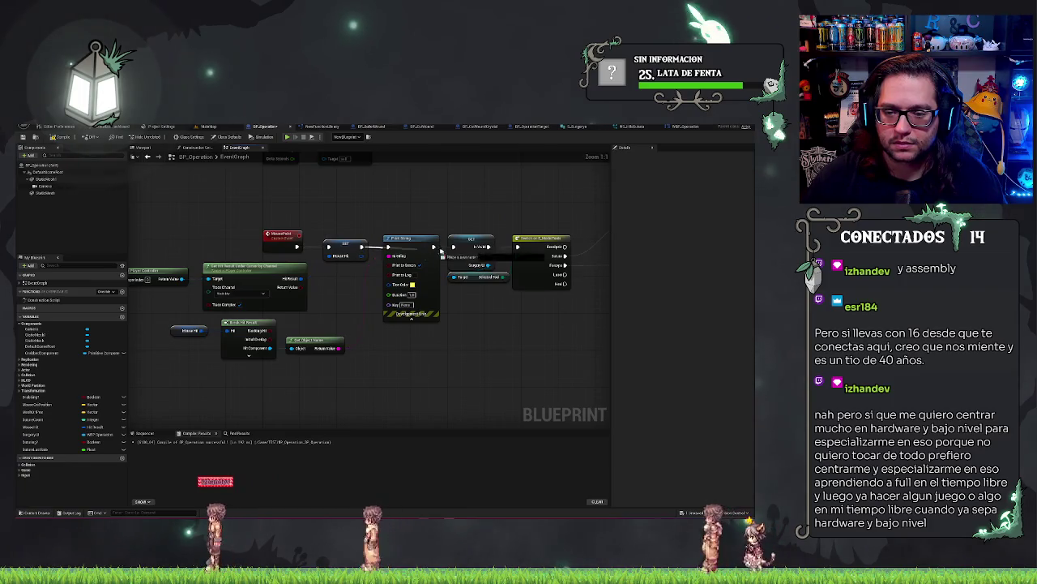
drag(454, 247, 452, 247)
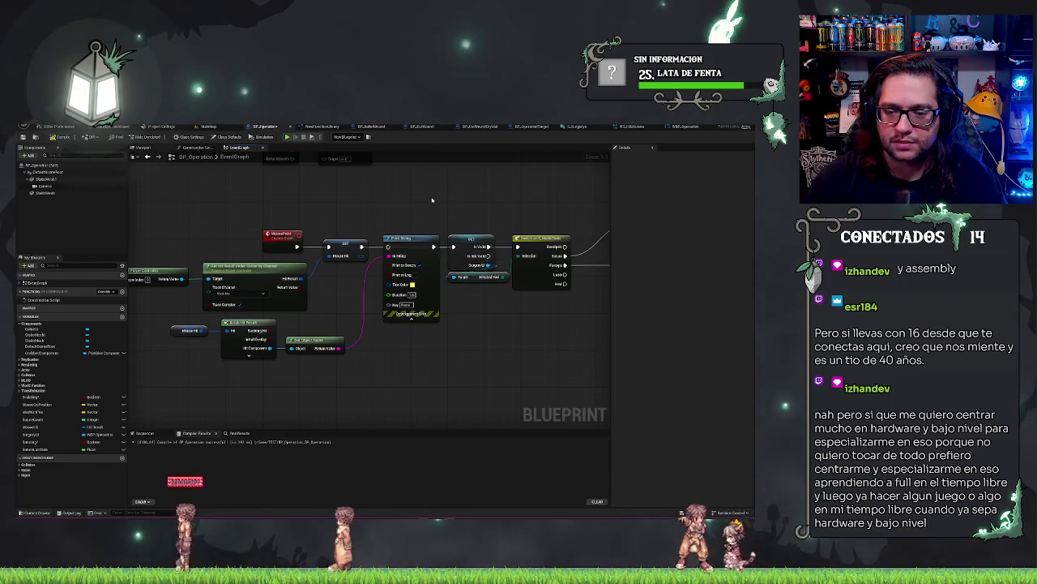
key(ctrl+z)
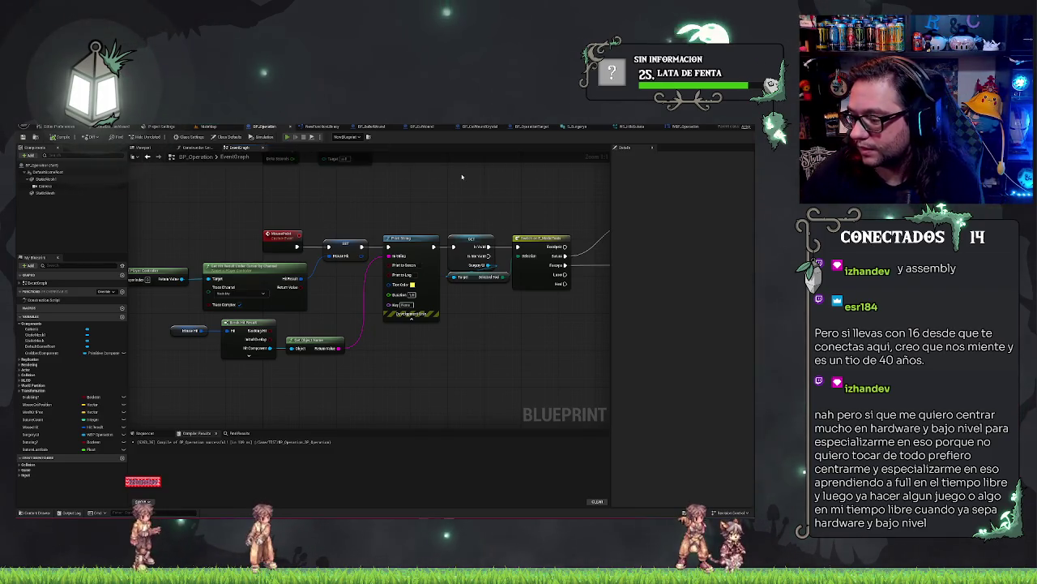
key(alt+Tab)
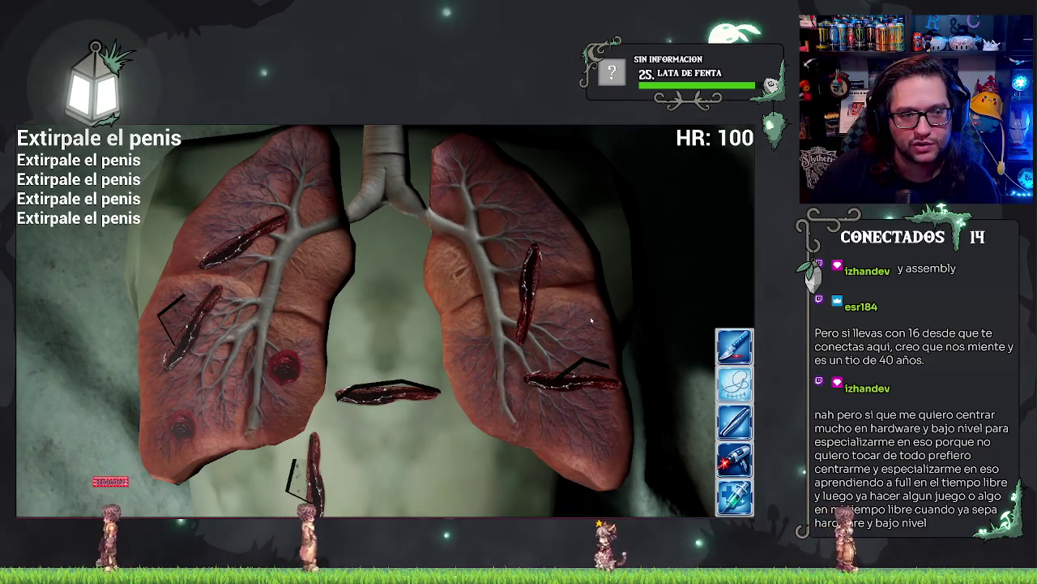
Stop the Play-in-Editor test with Esc and go back to the MainMap level.
key(Escape)
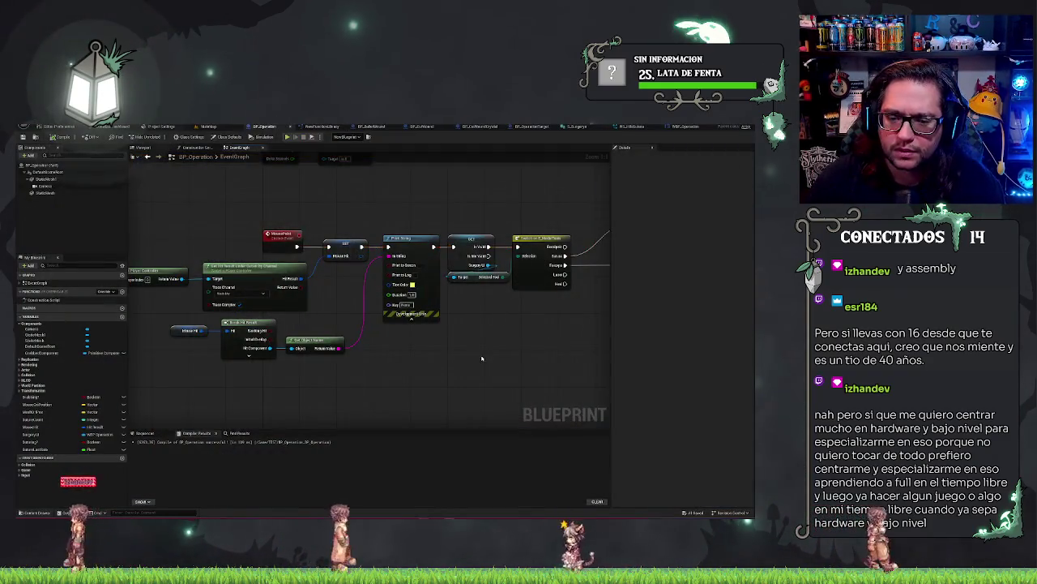
scroll(481, 358, down, 6)
scroll(454, 280, up, 4)
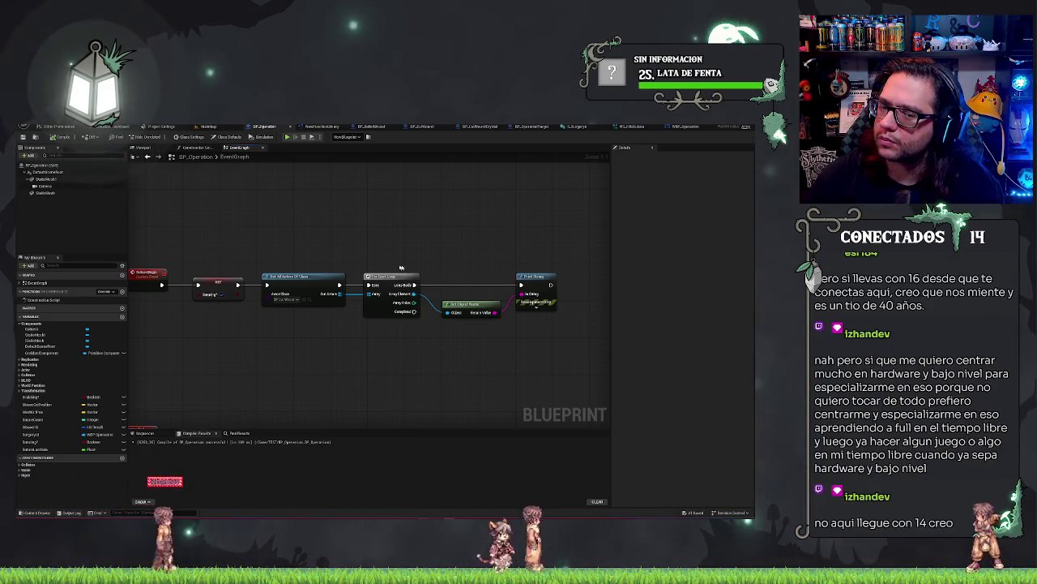
drag(367, 240, 378, 239)
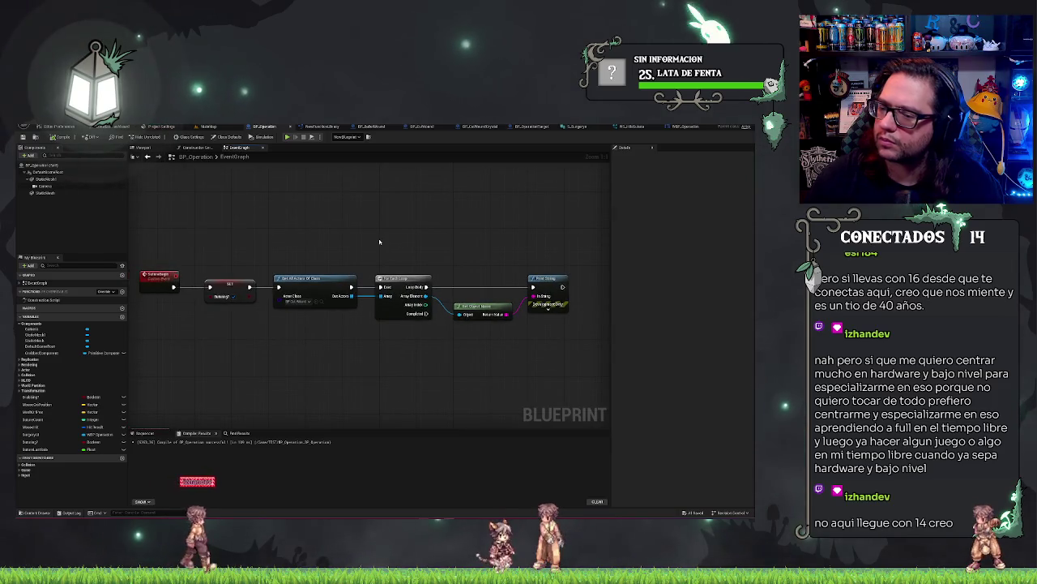
mouse_move(382, 243)
mouse_down()
mouse_move(385, 254)
mouse_move(444, 254)
mouse_up()
click(219, 125)
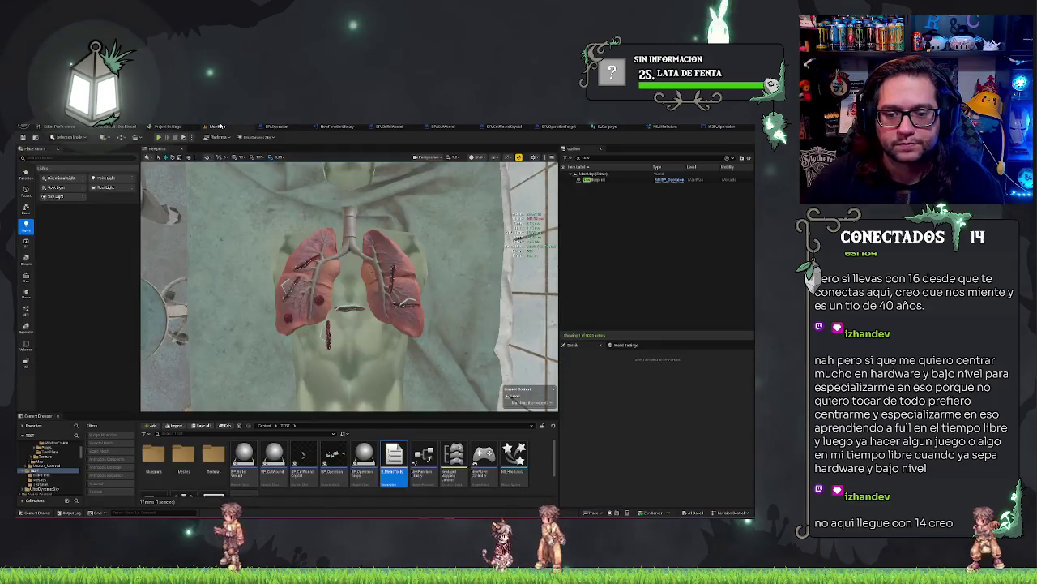
Select the object at the lungs' centre, focus the camera on it and look down on the bed.
click(349, 308)
scroll(348, 287, up, 3)
scroll(348, 286, down, 5)
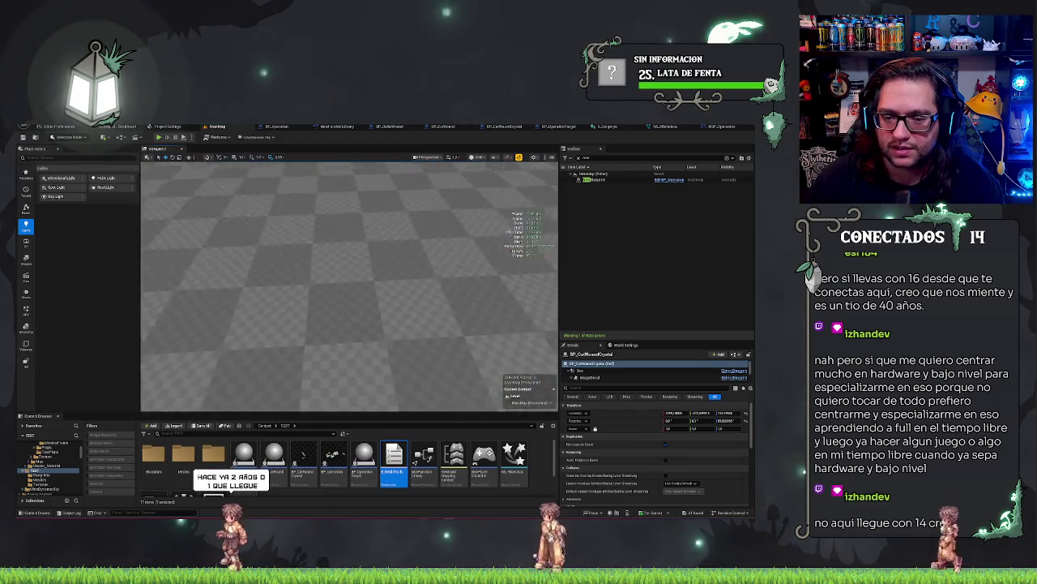
key(f)
drag(348, 287, 332, 332)
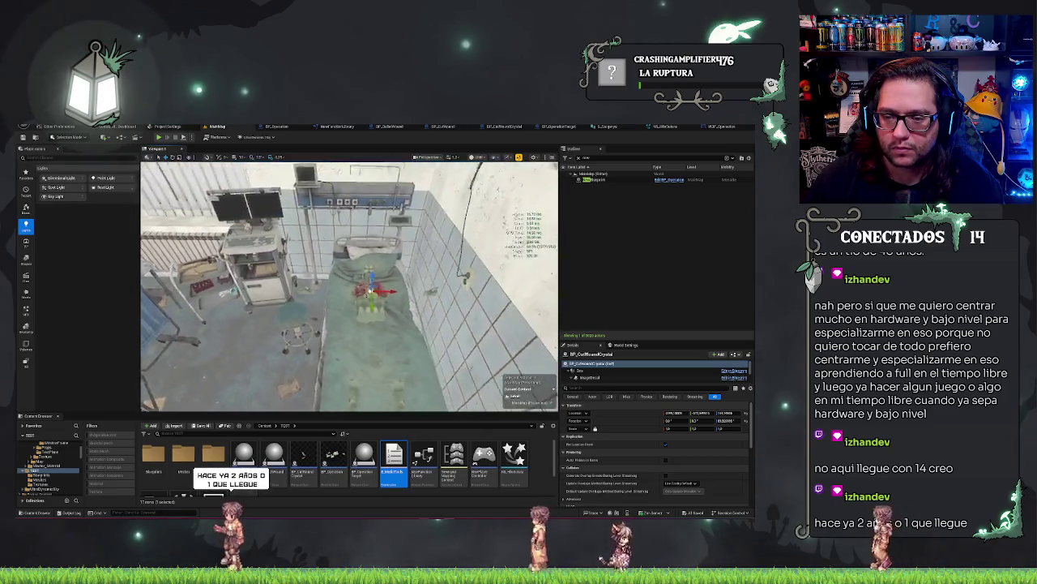
scroll(348, 286, up, 5)
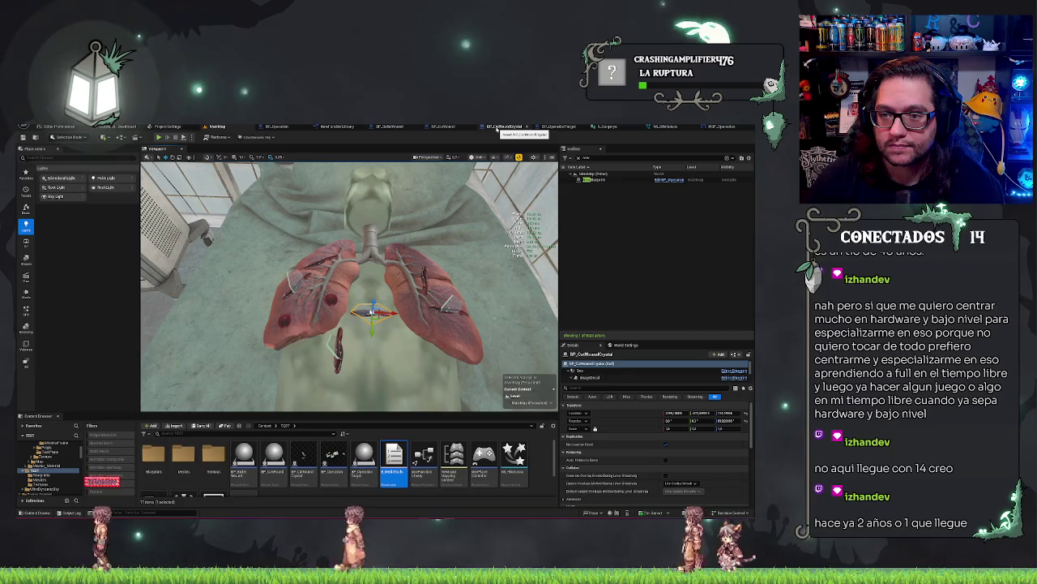
Filter the Outliner with 'out' and select the first BP_OutlinedWound actor.
click(373, 195)
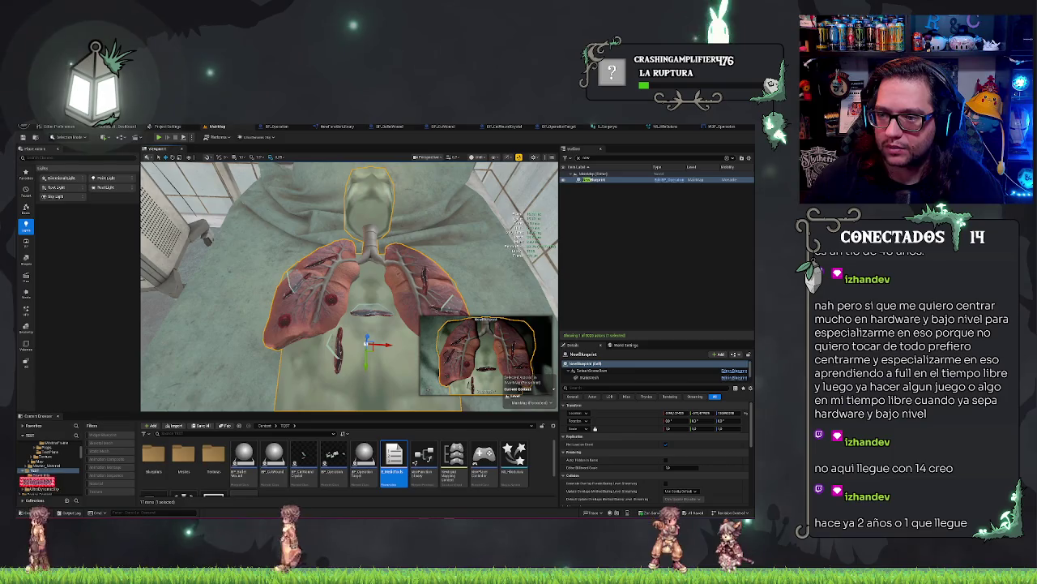
text(out)
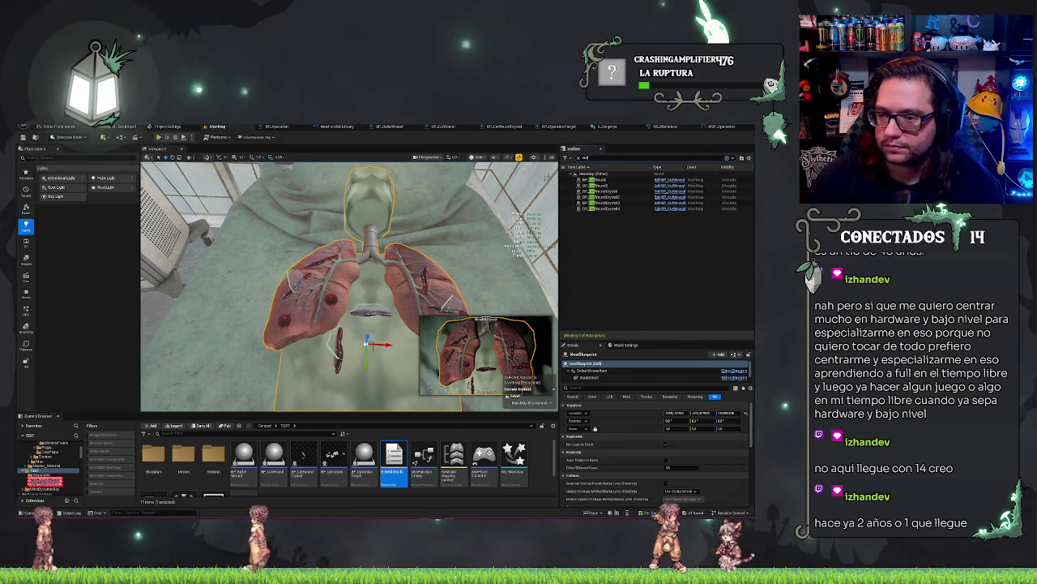
click(597, 180)
scroll(349, 287, down, 5)
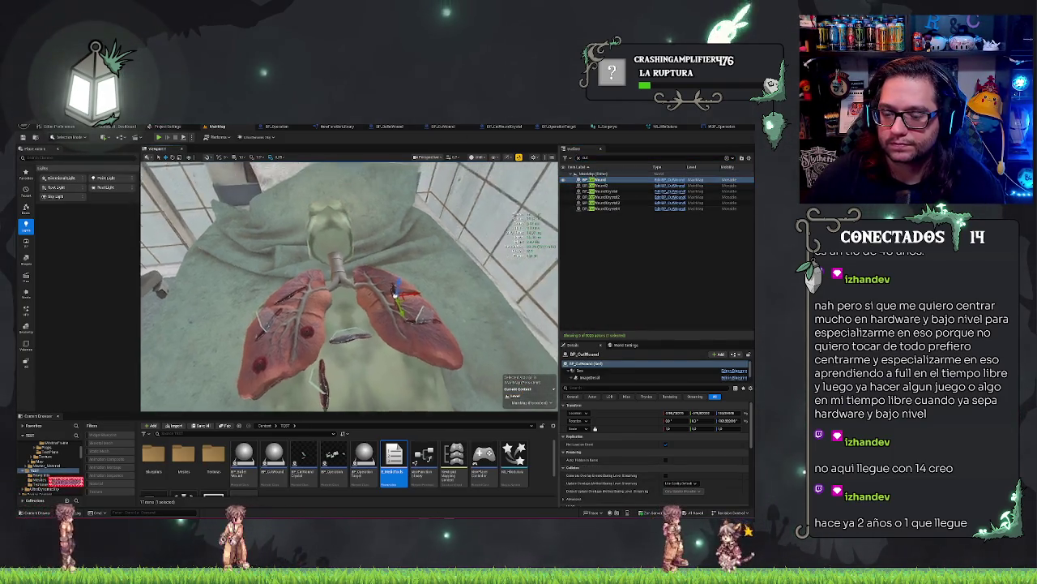
scroll(348, 287, up, 4)
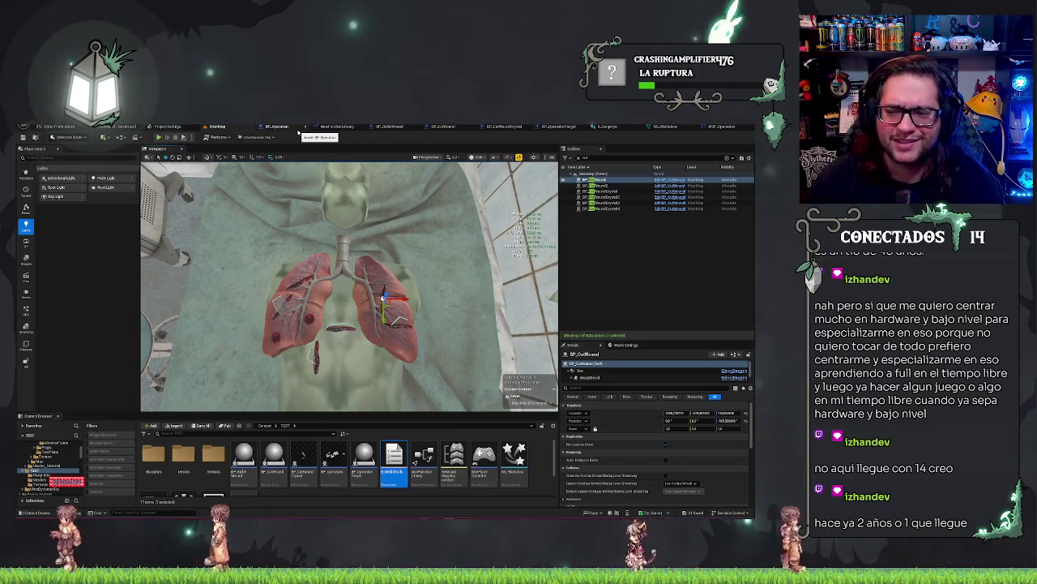
click(276, 127)
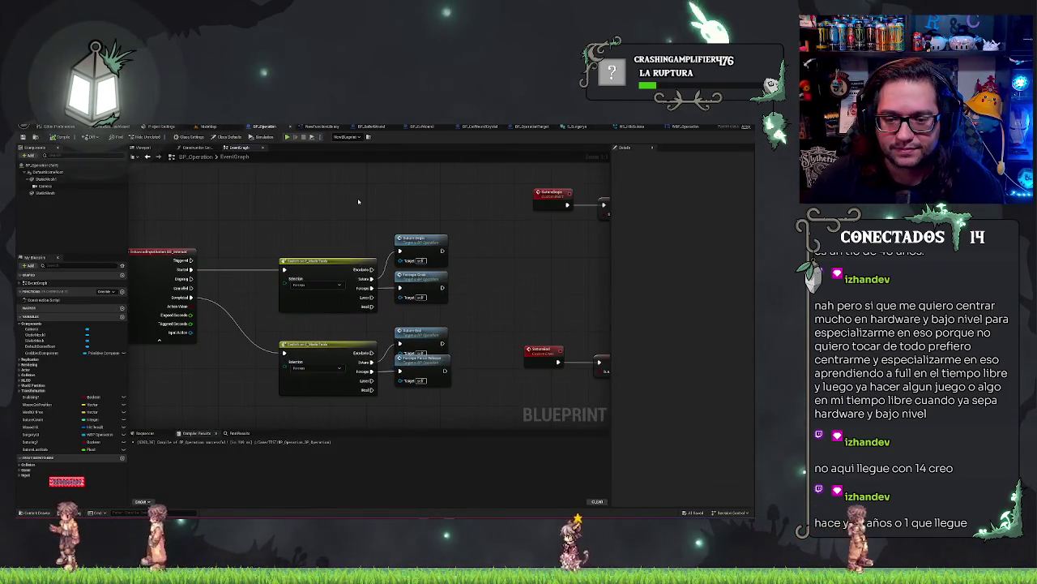
Review the input action event and both Switch on Tool nodes, then paste the Selected Tool getter.
drag(358, 201, 325, 412)
drag(290, 225, 389, 172)
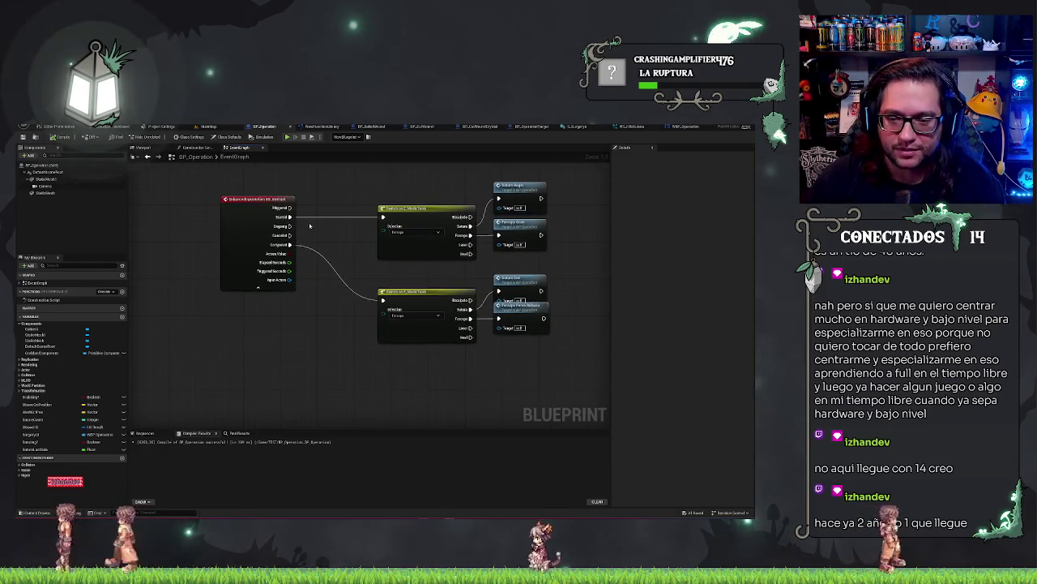
scroll(446, 178, down, 3)
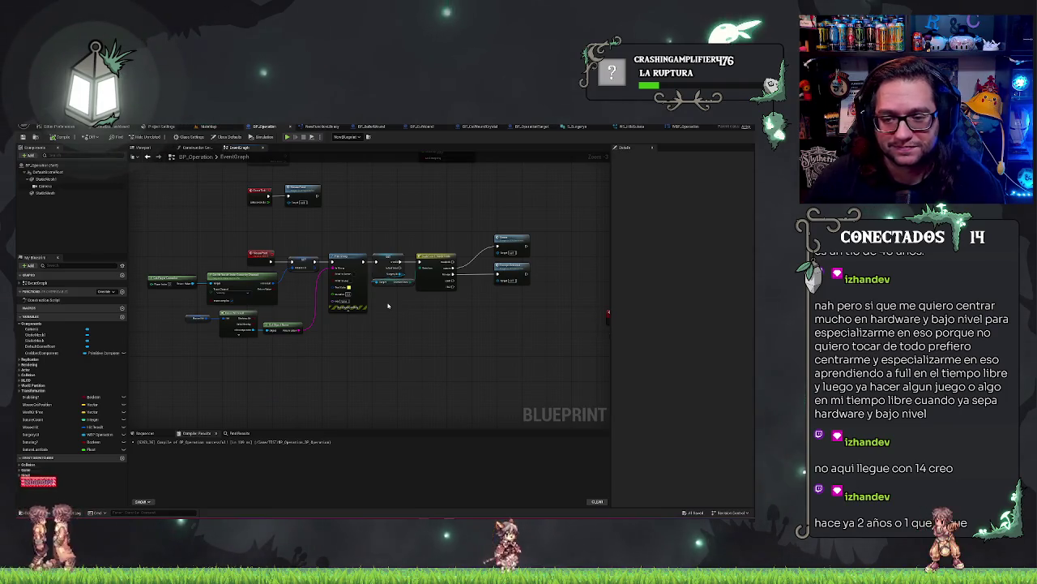
scroll(392, 244, up, 3)
drag(396, 246, 395, 249)
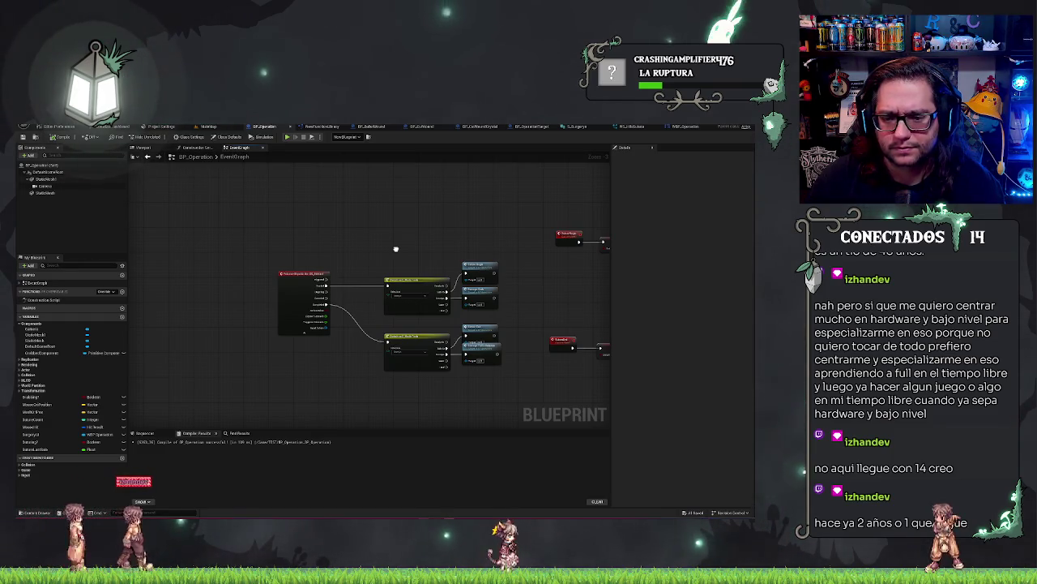
drag(395, 248, 433, 419)
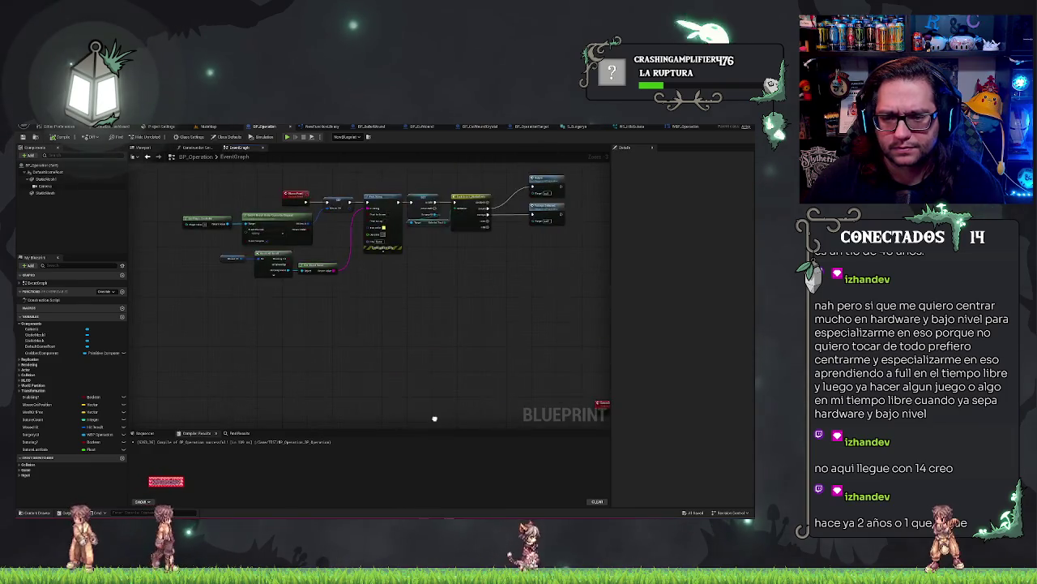
click(422, 217)
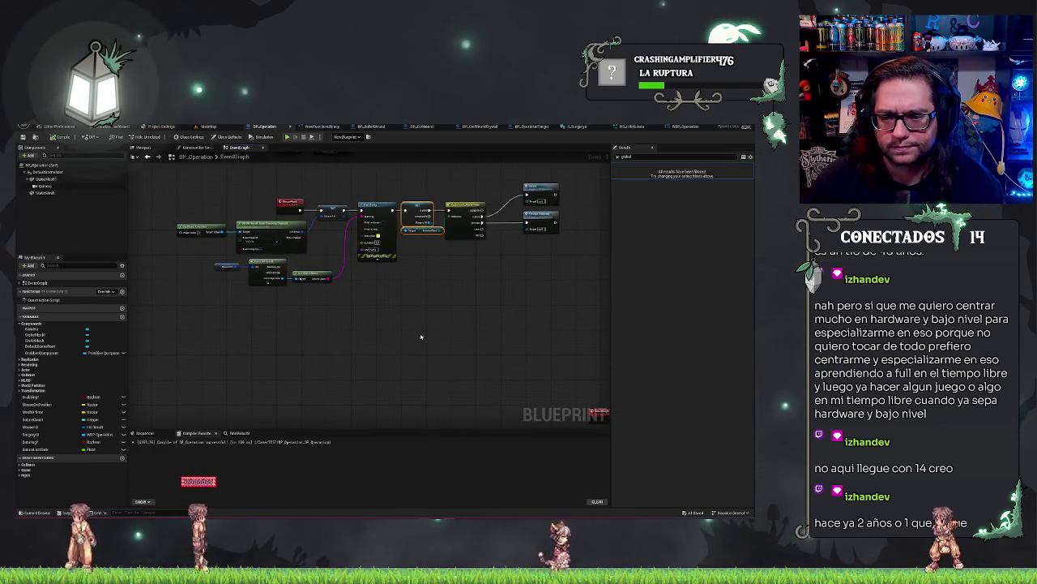
drag(421, 336, 430, 159)
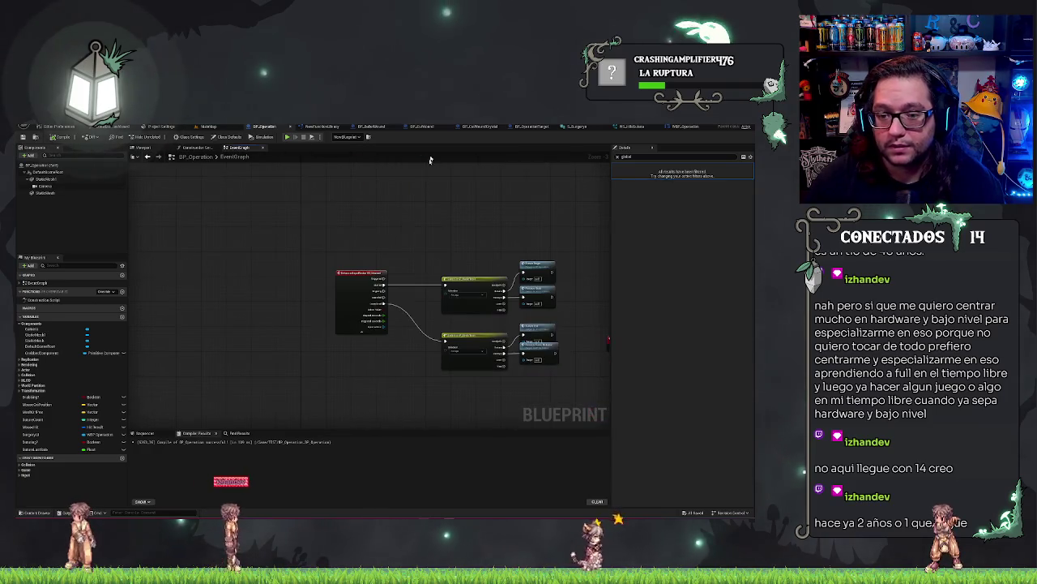
scroll(412, 292, up, 2)
key(ctrl+v)
Wire a validated Selected Tool getter into the top Switch and a duplicate into the lower one.
drag(422, 268, 413, 273)
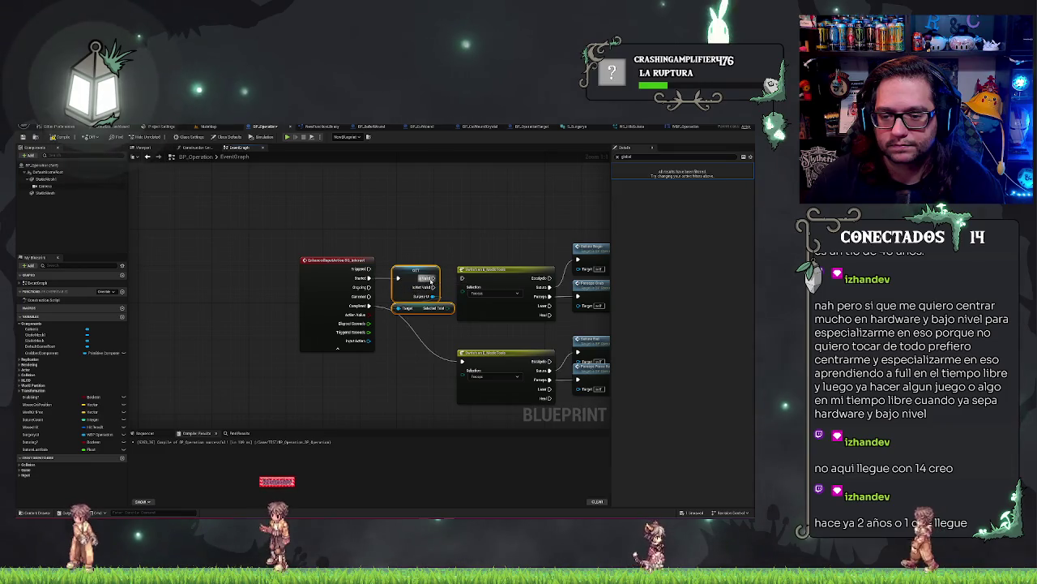
drag(432, 278, 461, 278)
key(ctrl+v)
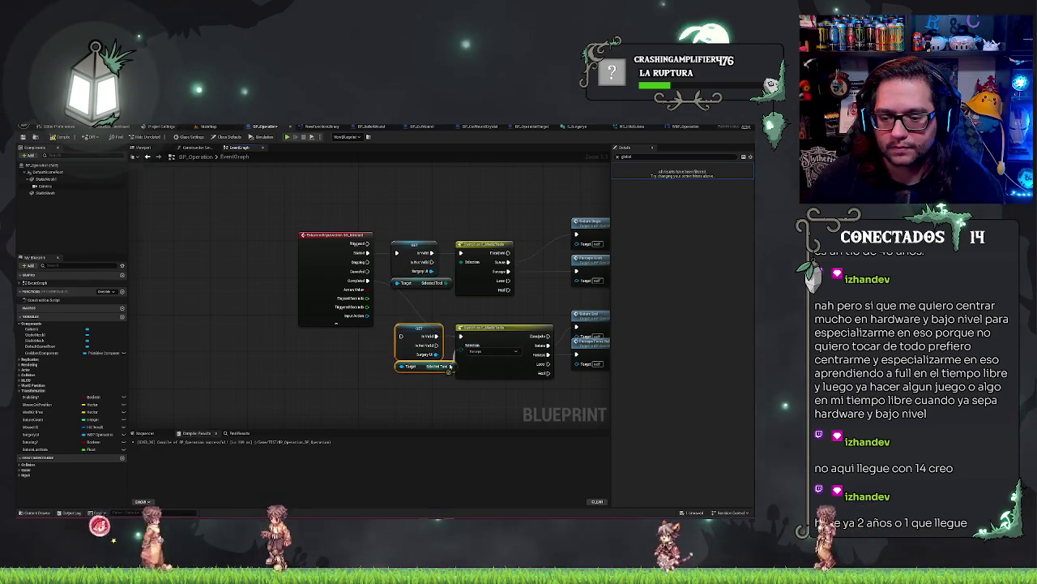
drag(451, 367, 462, 345)
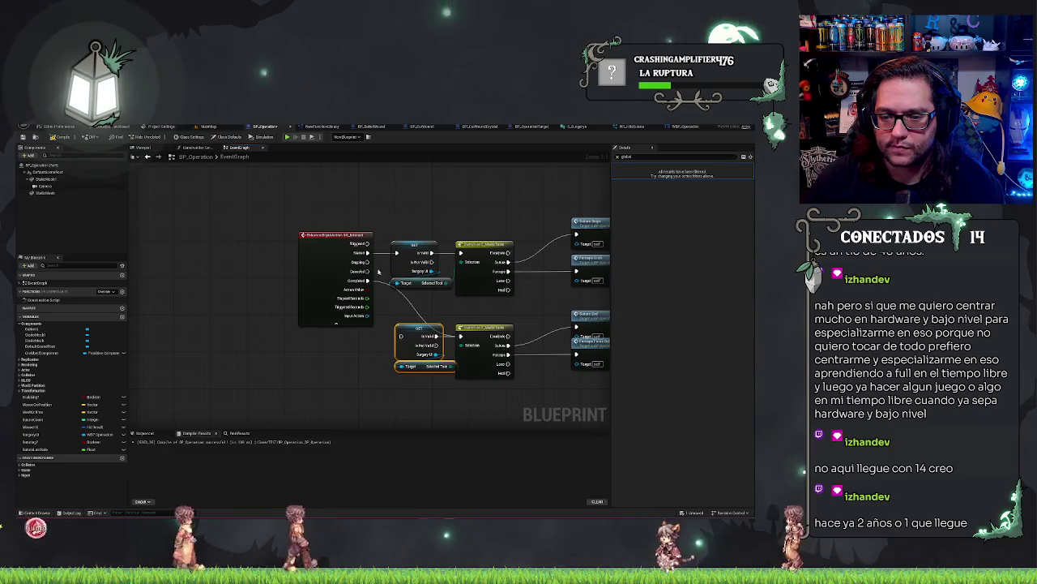
click(449, 302)
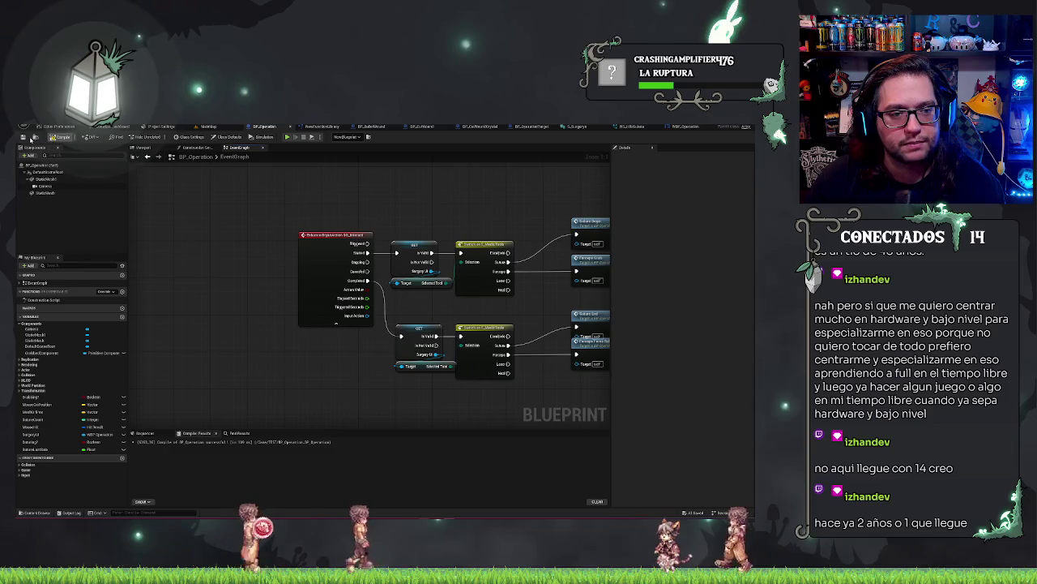
Pan and zoom out to review both gated tool switches across the graph.
drag(282, 214, 150, 215)
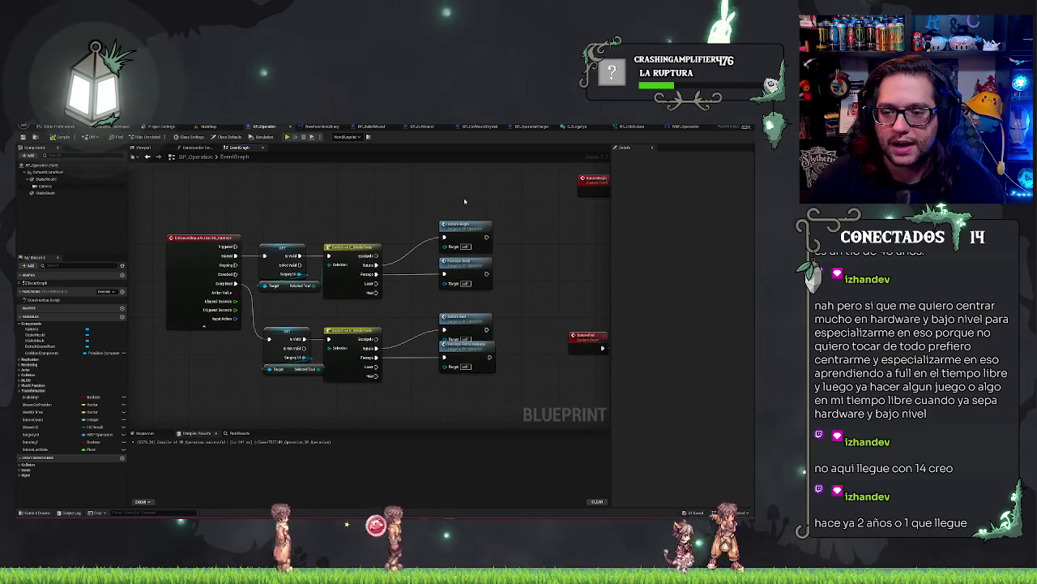
scroll(438, 213, down, 2)
scroll(400, 232, up, 3)
mouse_move(400, 231)
mouse_down()
mouse_move(434, 220)
mouse_move(449, 248)
mouse_up()
scroll(203, 215, down, 4)
drag(203, 215, 328, 257)
scroll(328, 257, up, 2)
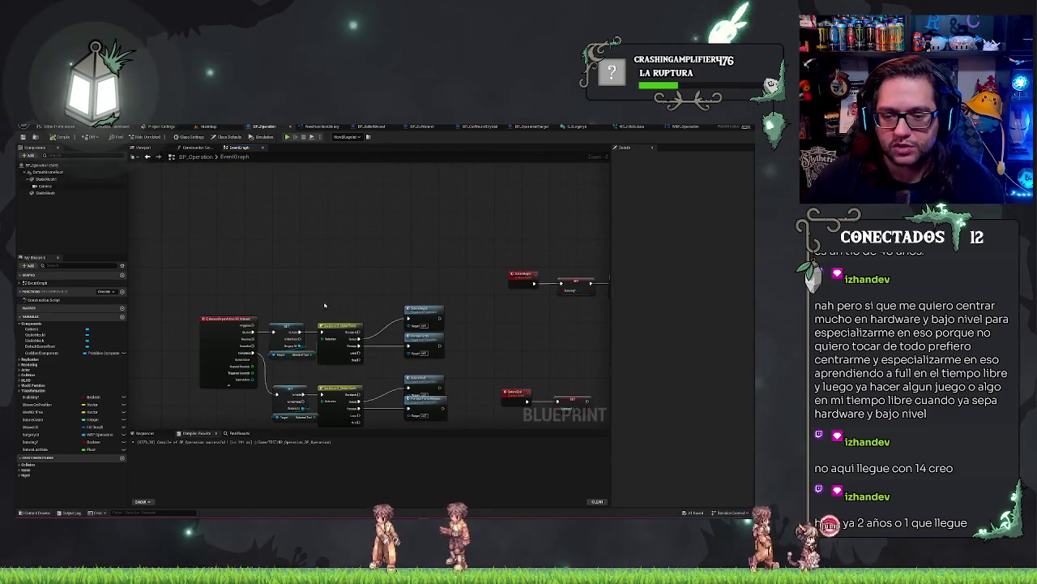
drag(353, 306, 343, 264)
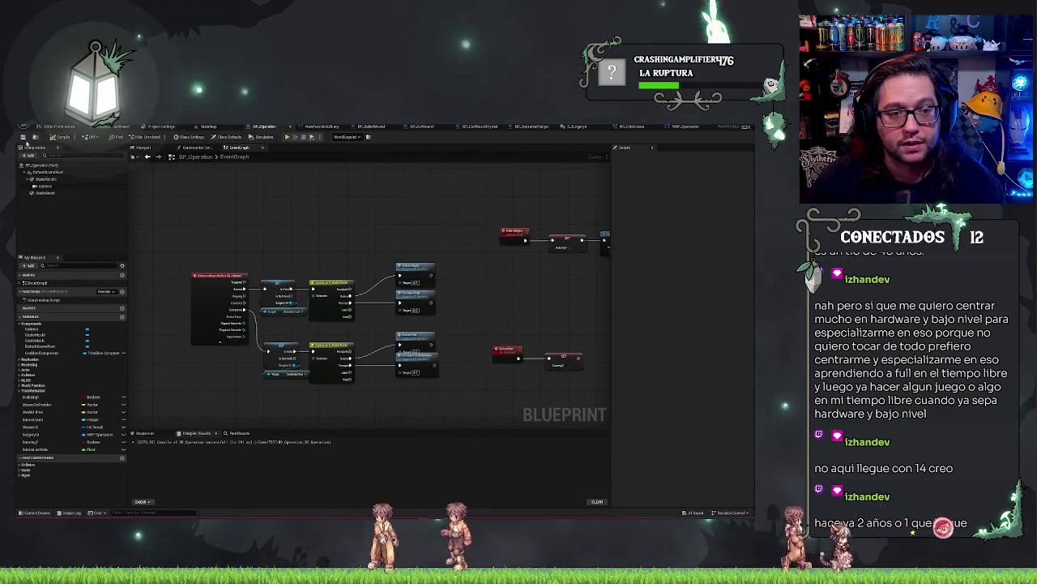
Return to the MainMap level and start Play-In-Editor to test the operation.
click(208, 127)
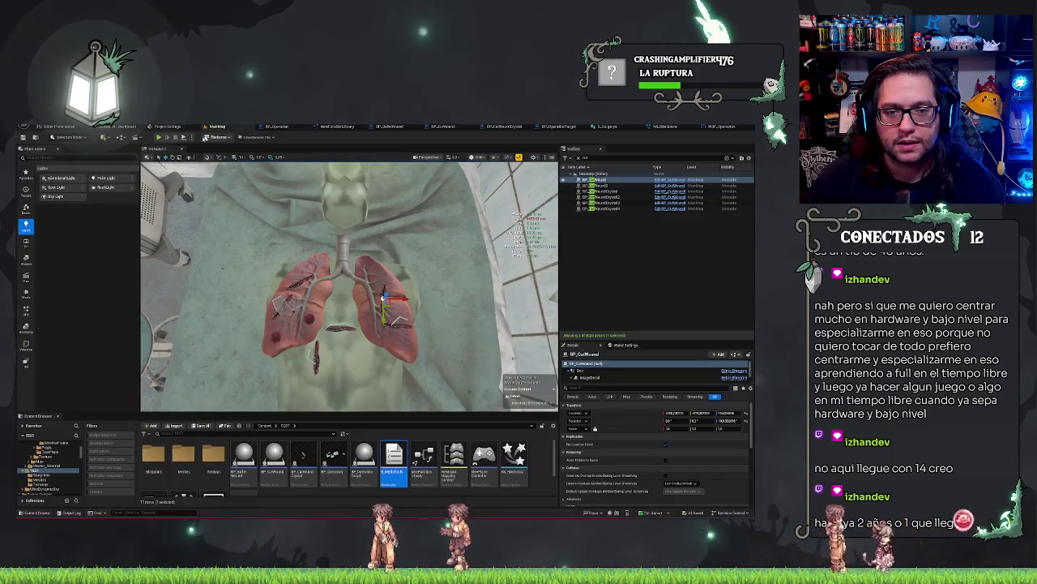
click(159, 137)
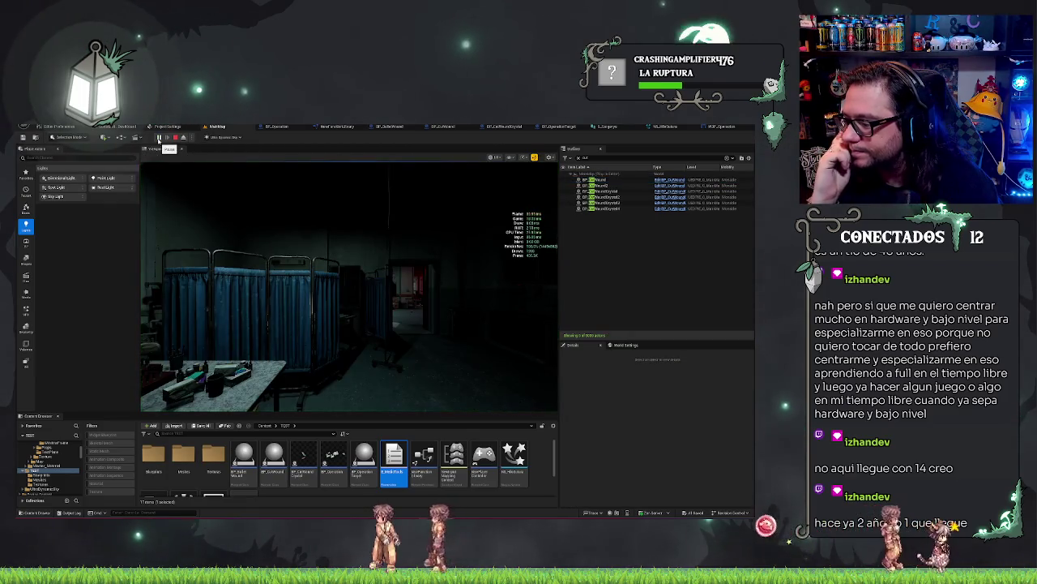
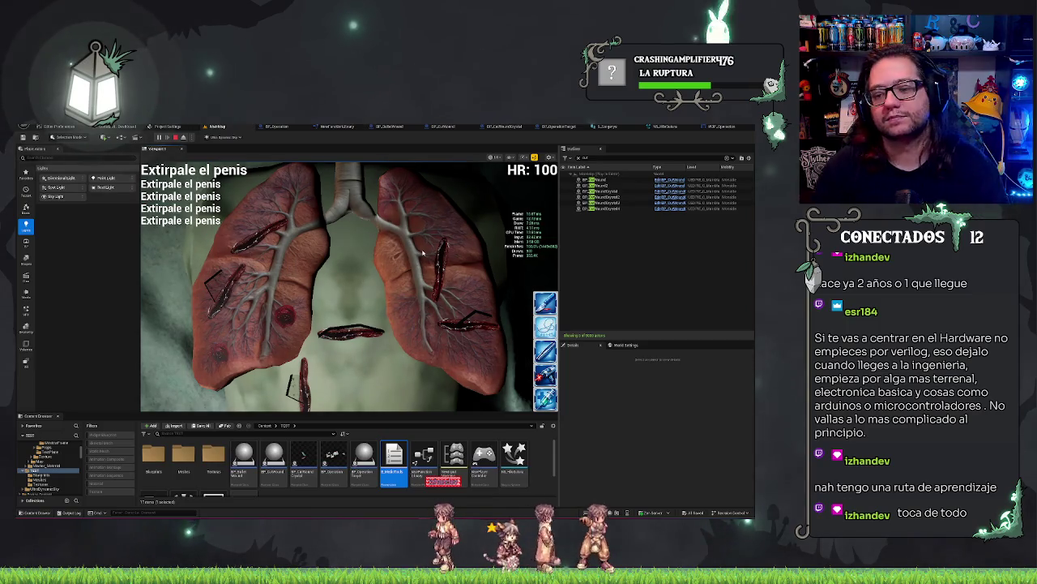
Stop the play test and focus the view on BP_CutWoundCrystal2.
key(Escape)
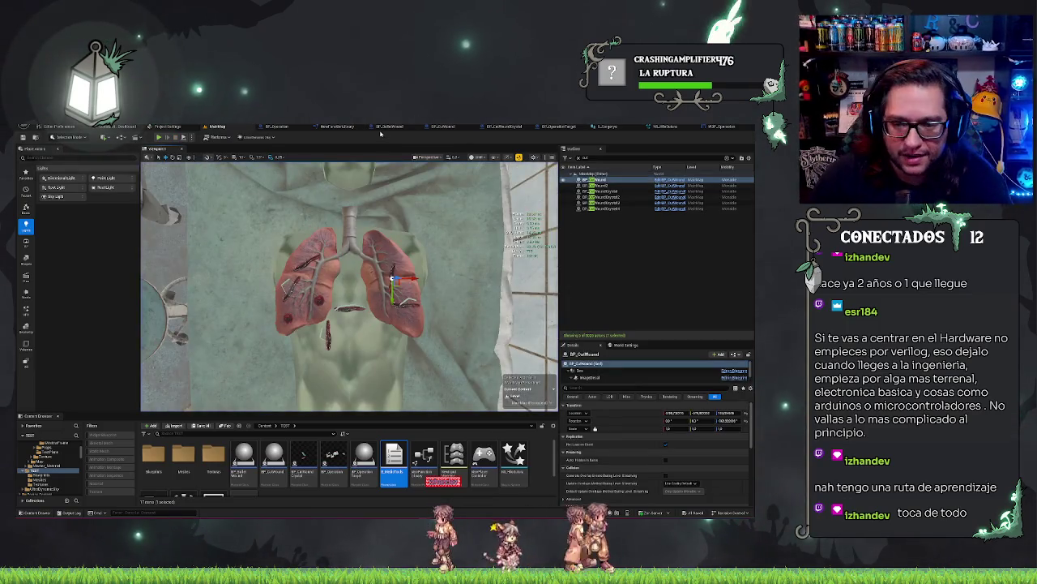
key(f)
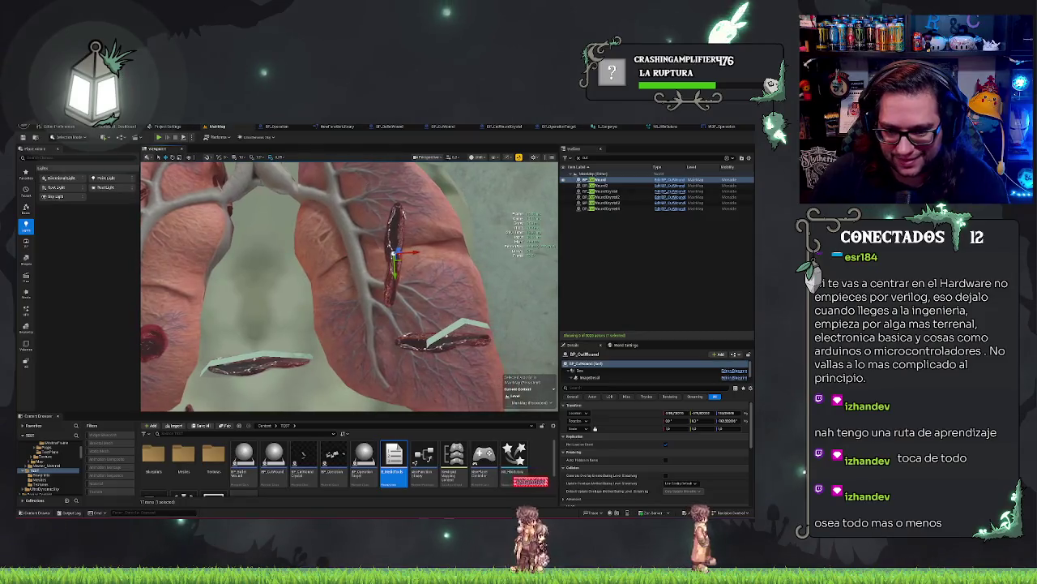
double_click(599, 197)
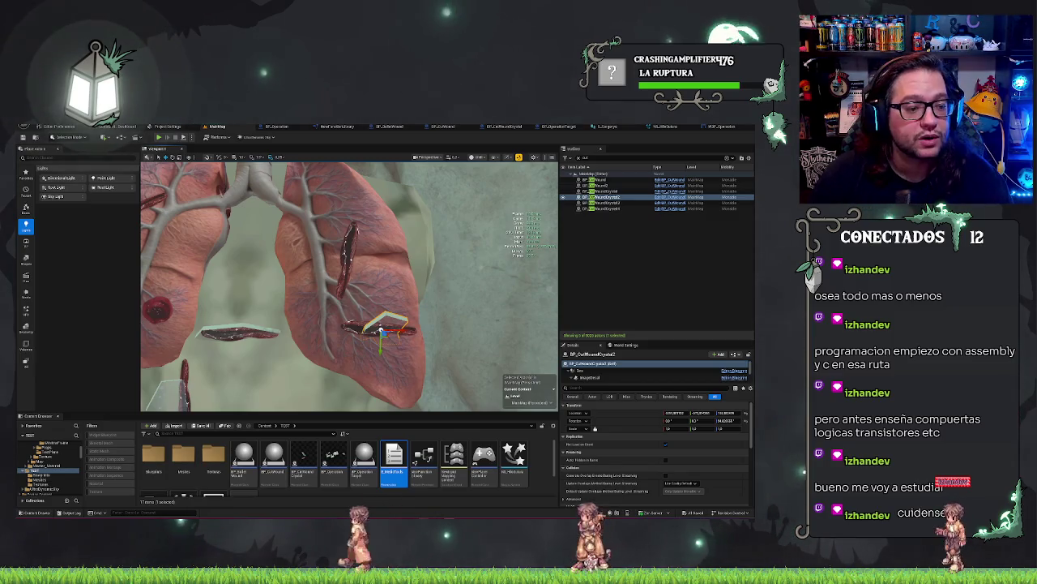
Orbit to face the lungs frontally, then bring up the BP_Operation event graph.
scroll(391, 251, up, 1)
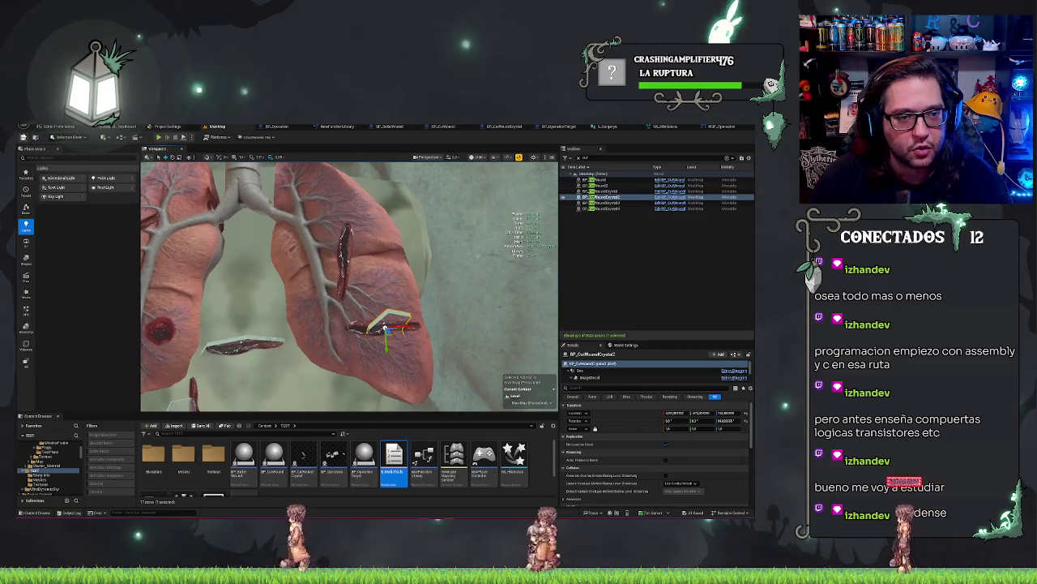
scroll(349, 284, down, 3)
mouse_move(349, 284)
mouse_down()
mouse_move(300, 276)
mouse_move(340, 282)
mouse_move(318, 278)
mouse_up()
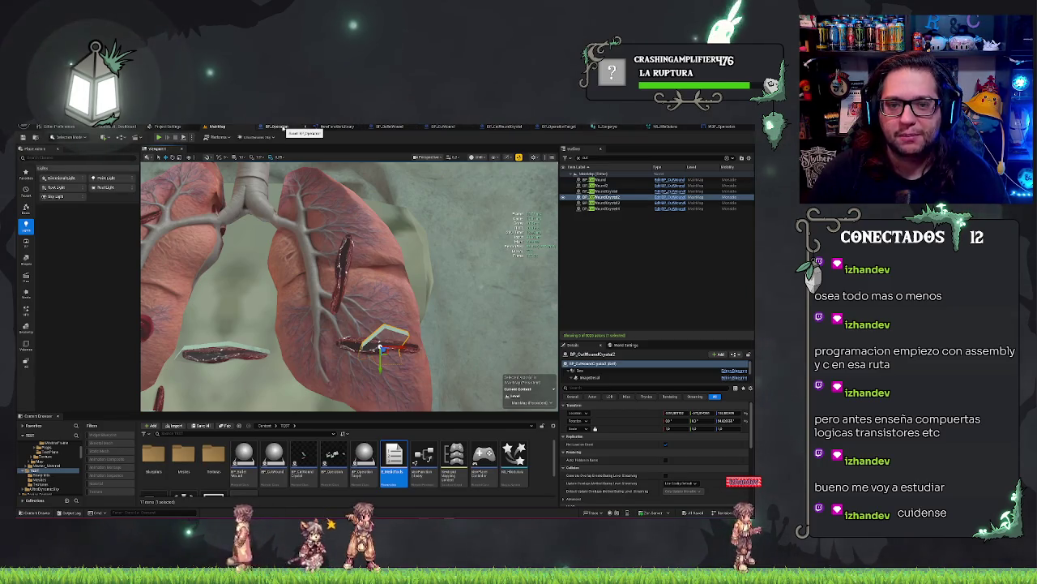
click(277, 127)
scroll(392, 361, up, 5)
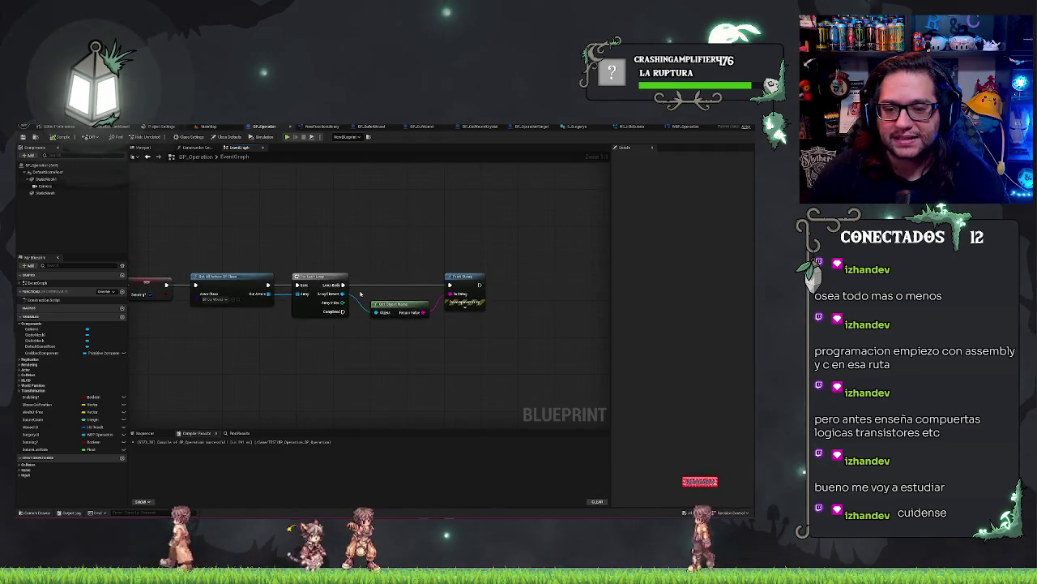
Add a Get Mouse Guide node on the loop's Array Element.
mouse_move(343, 293)
mouse_down()
mouse_move(394, 357)
mouse_move(381, 348)
mouse_up()
text(set mouse)
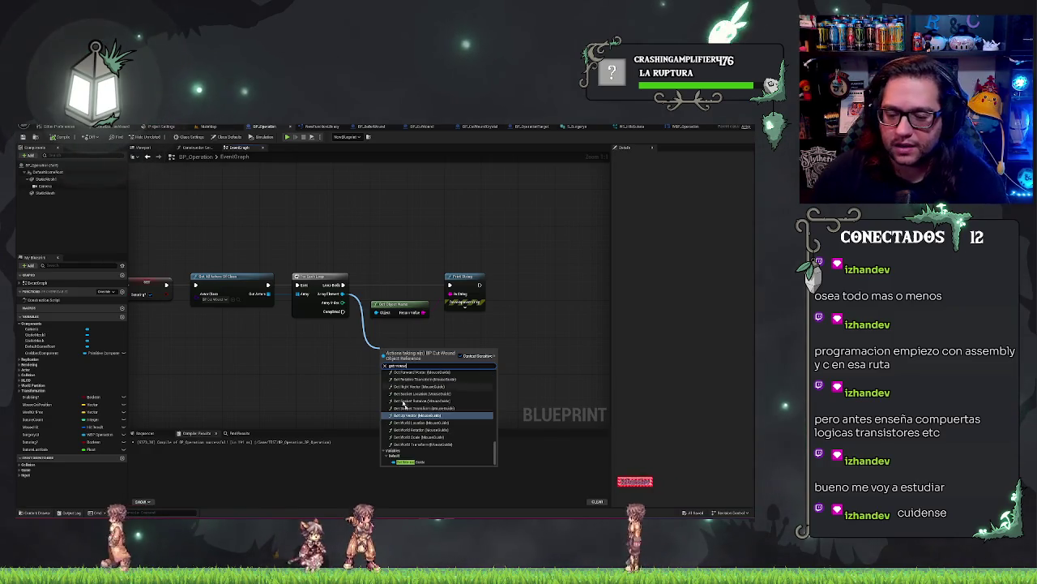
click(409, 461)
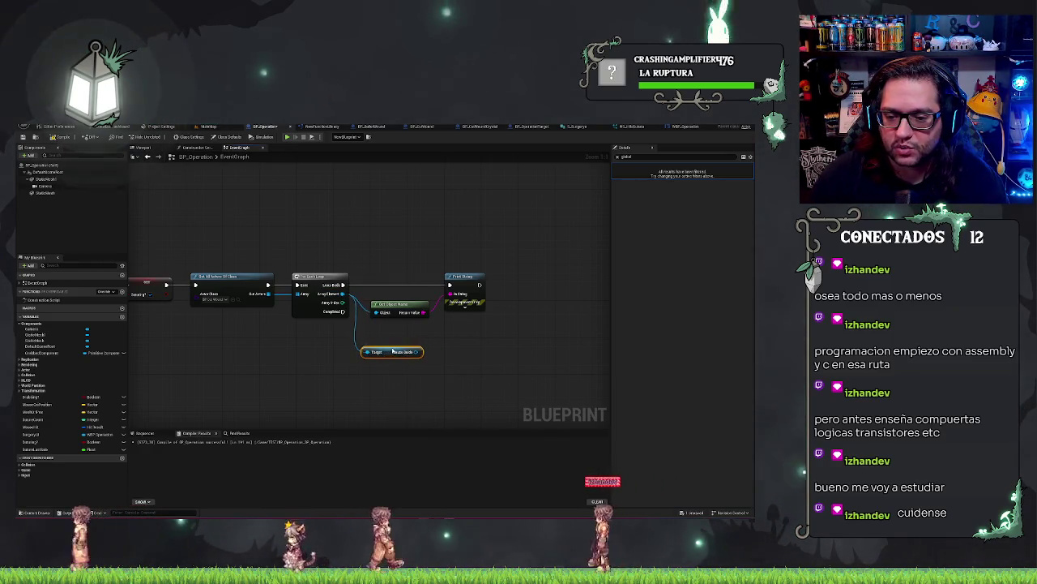
Feed the Mouse Guide spline into a new Get Spline Point At node.
mouse_move(423, 352)
mouse_down()
mouse_move(451, 359)
mouse_move(440, 356)
mouse_up()
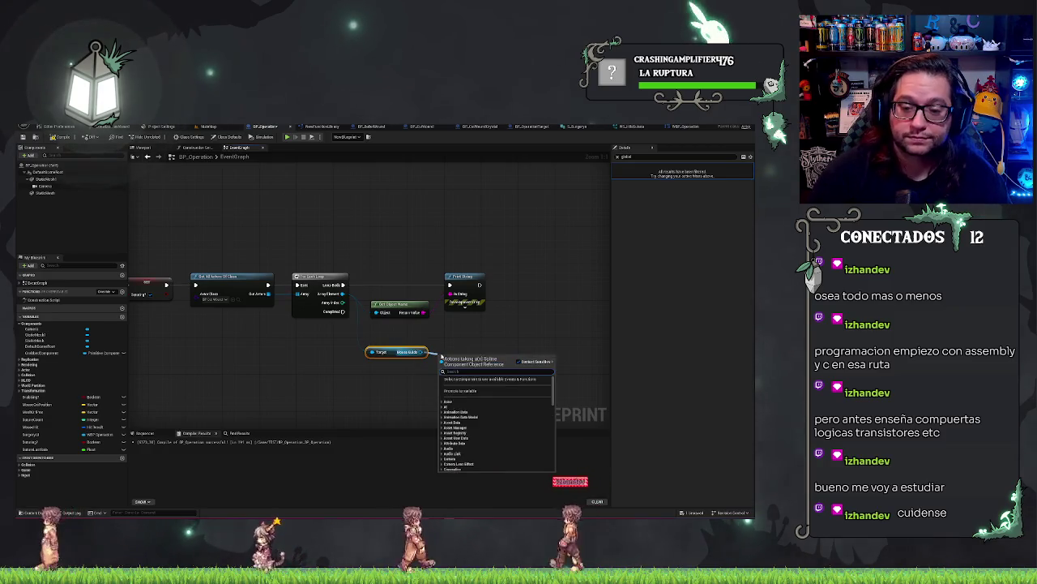
text(get po)
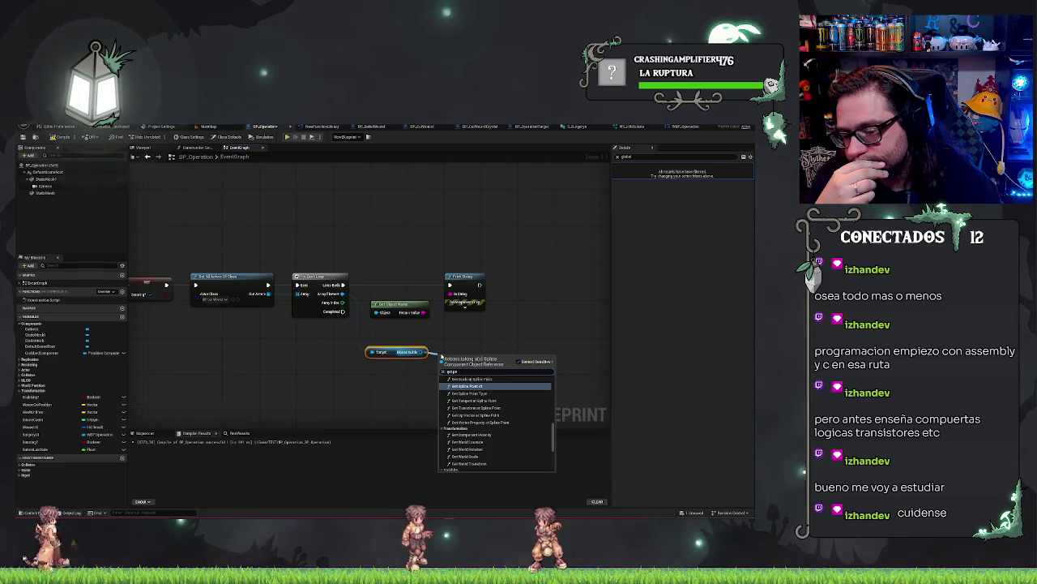
scroll(471, 423, down, 5)
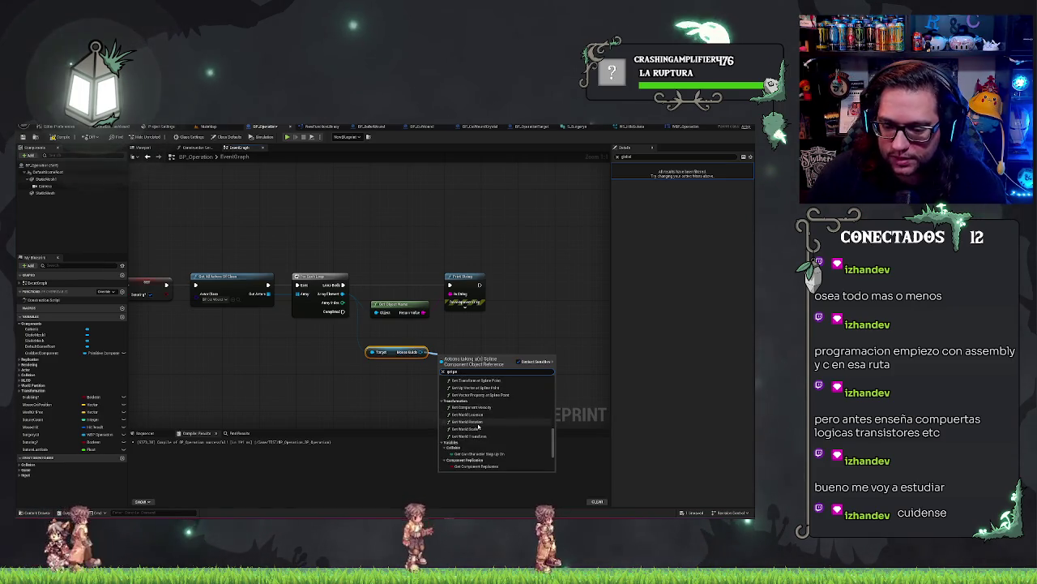
scroll(472, 423, down, 10)
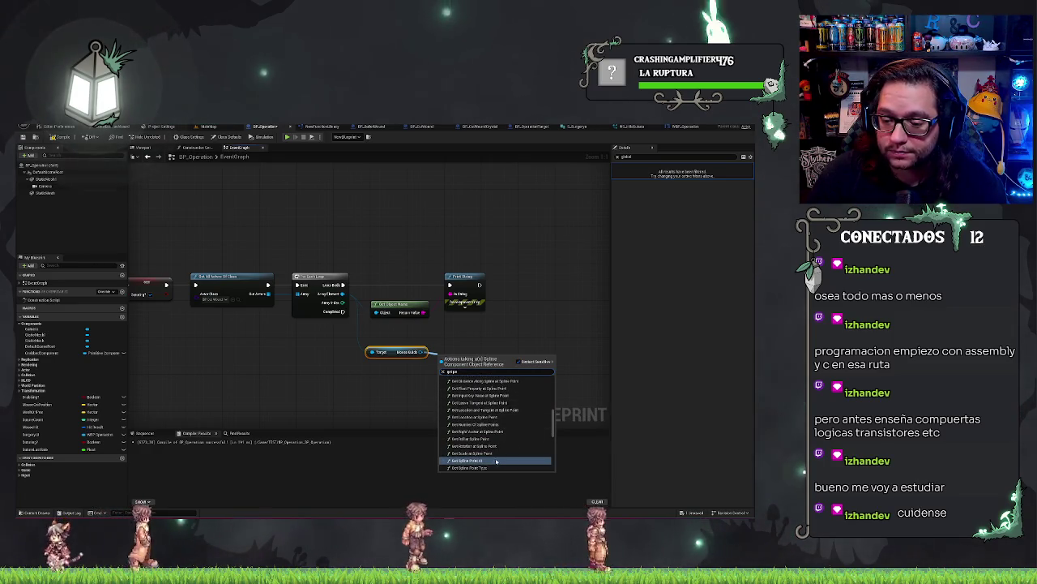
click(494, 461)
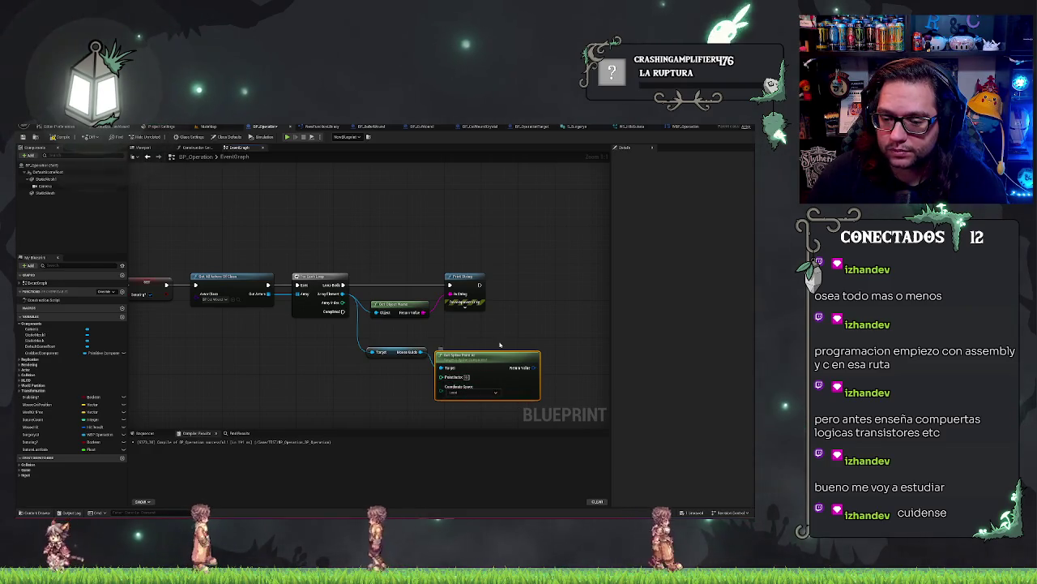
Attach a Break Spline Point node to Get Spline Point At's Return Value.
drag(500, 343, 495, 322)
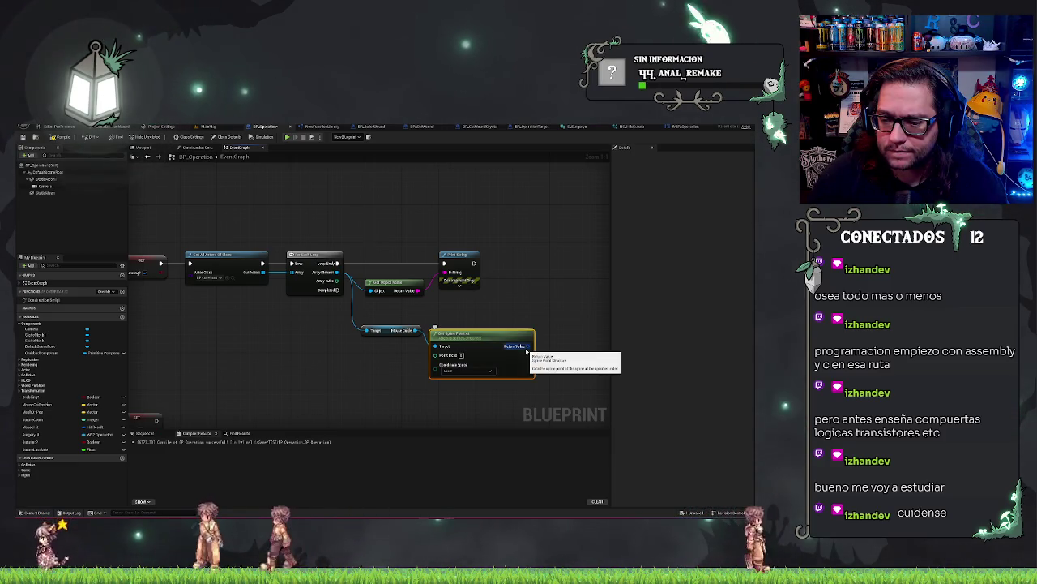
drag(533, 351, 564, 347)
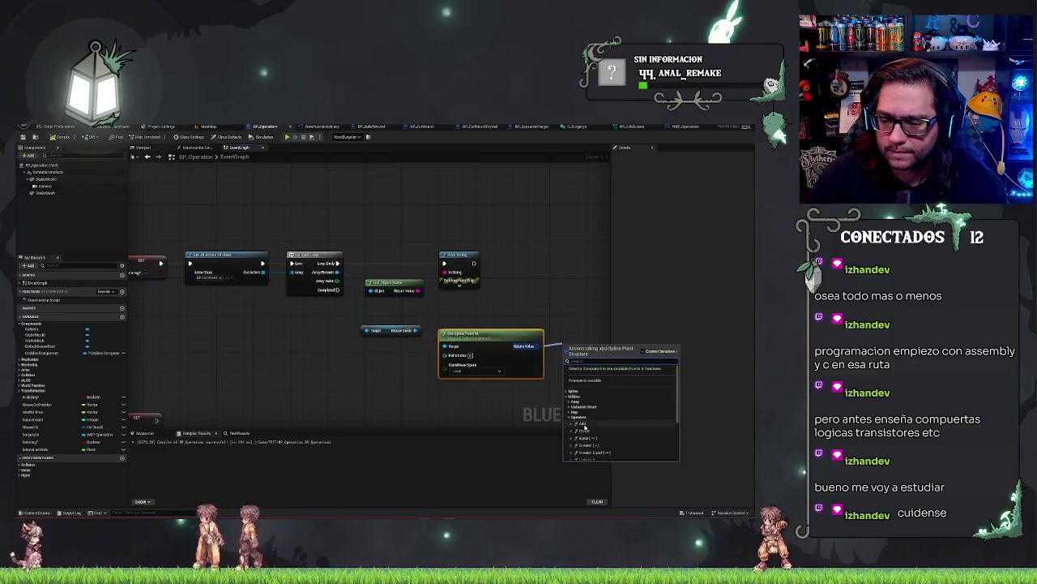
text(bre)
key(Return)
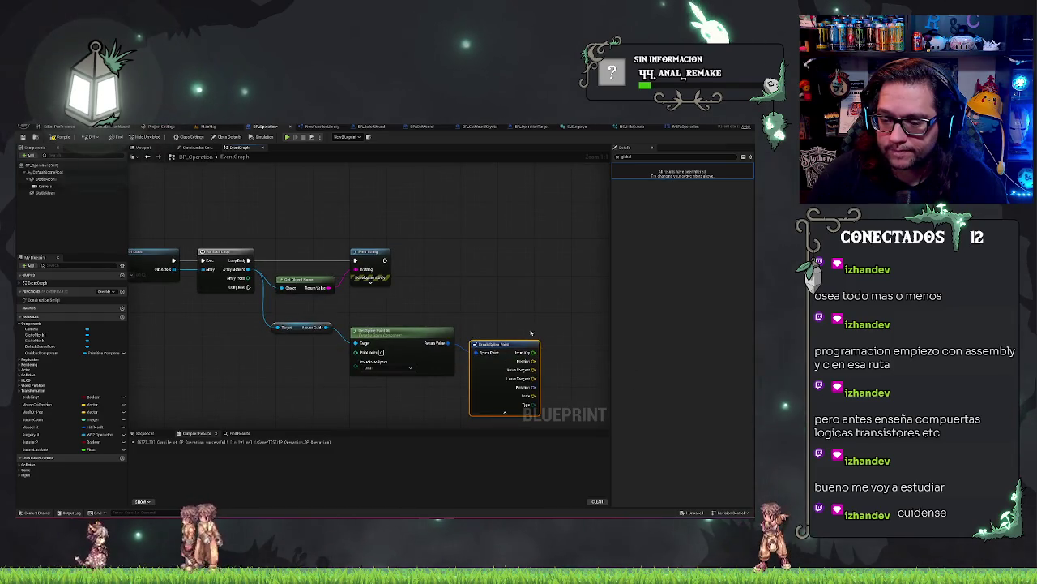
drag(531, 312, 518, 297)
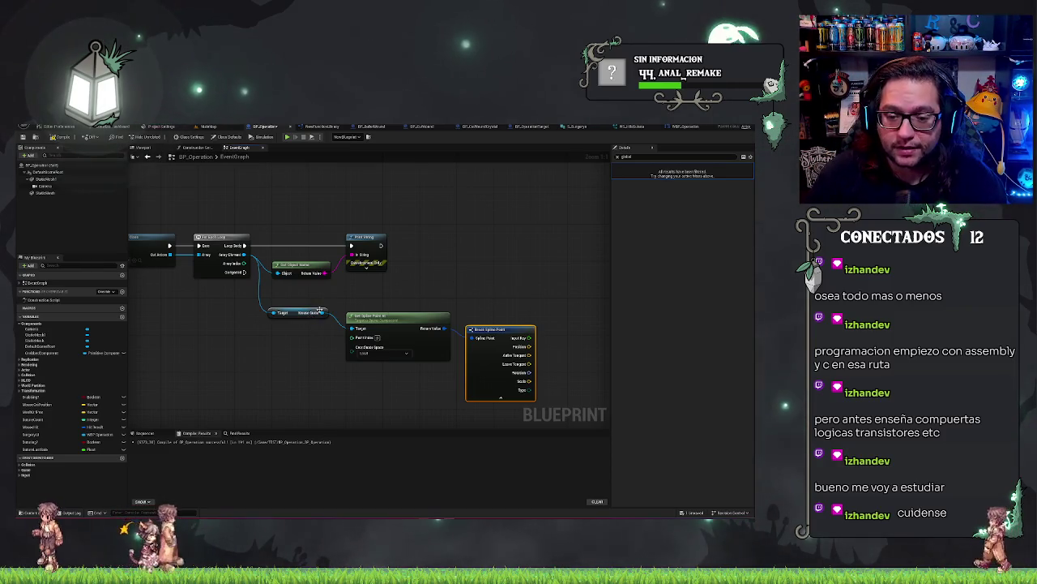
drag(324, 312, 282, 365)
Search the Mouse Guide actions for spline point getters using 'point' and 'get'.
text(point)
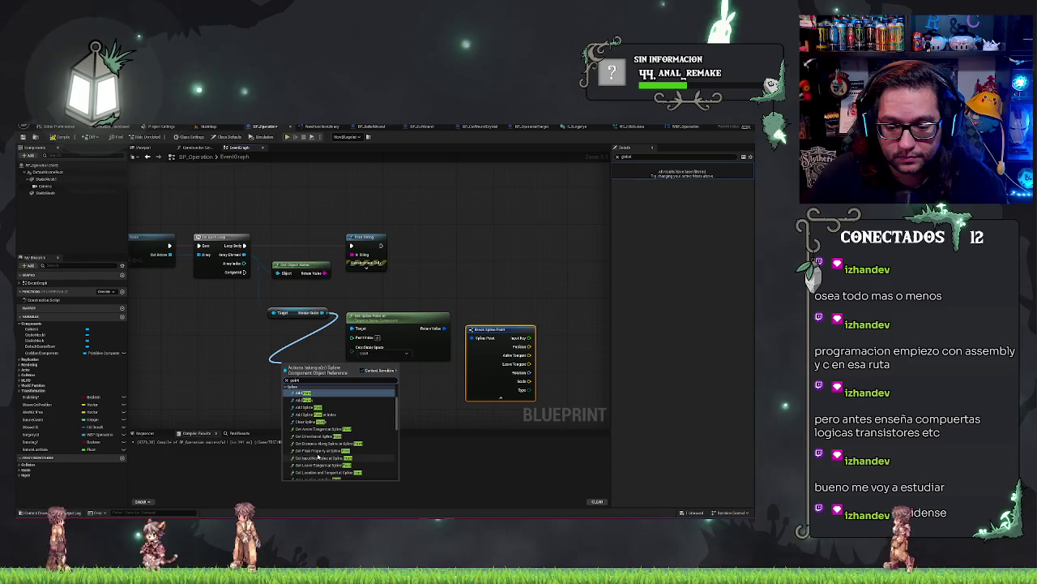
text(get)
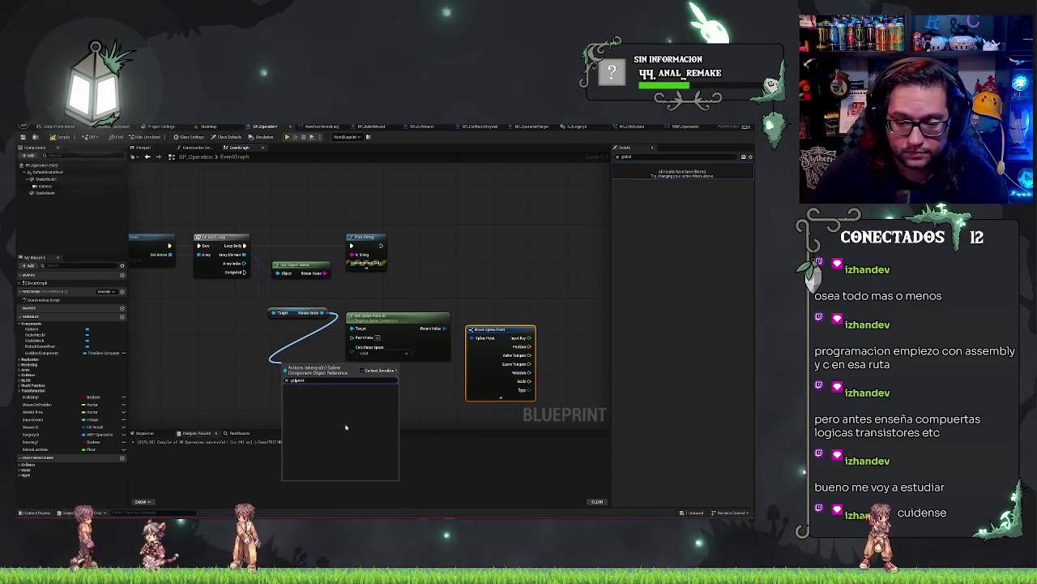
scroll(348, 427, up, 5)
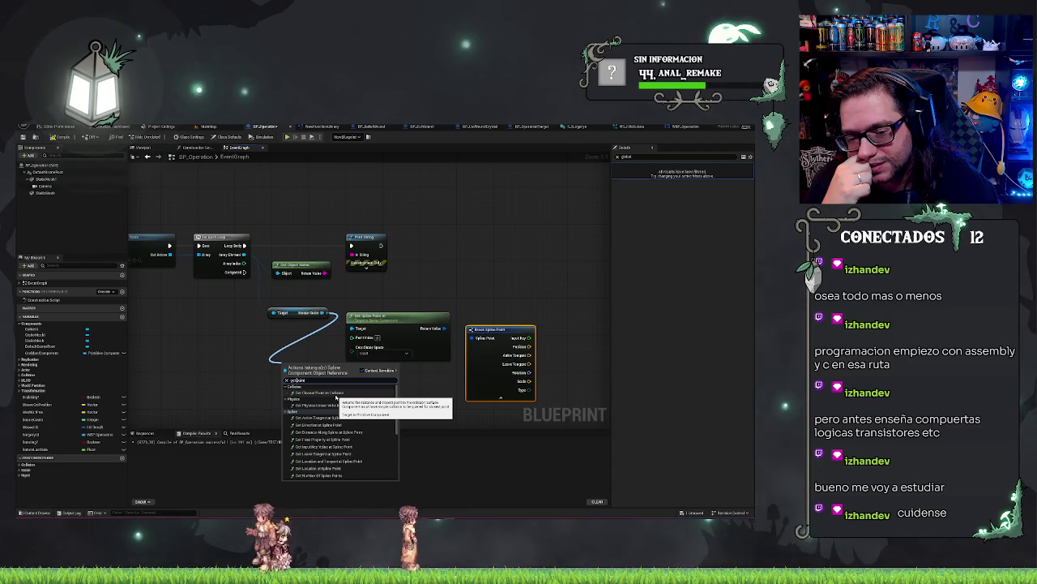
scroll(336, 413, down, 3)
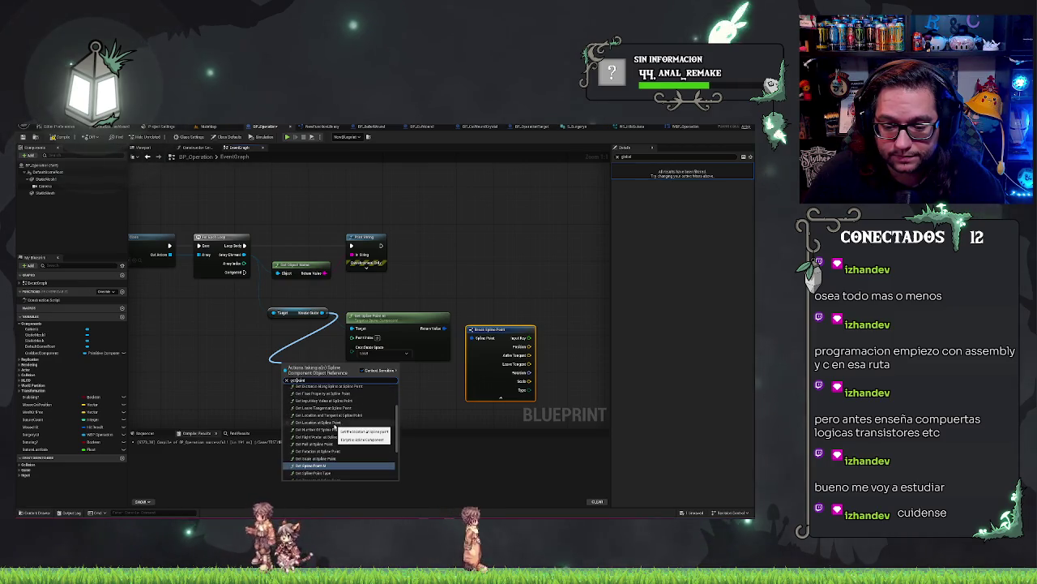
scroll(335, 427, up, 3)
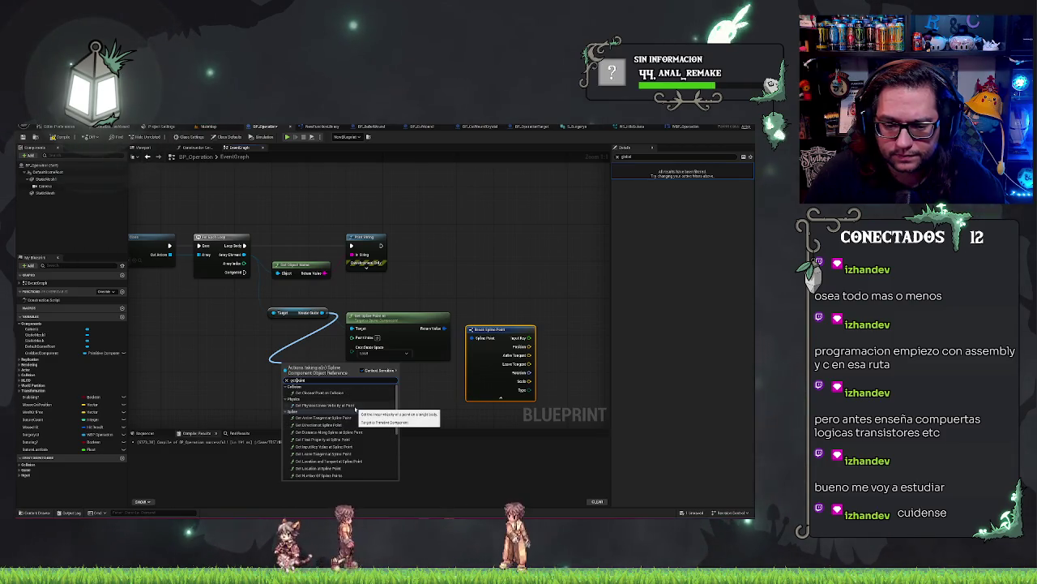
key(BackSpace)
key(BackSpace)
key(BackSpace)
text(t)
scroll(354, 409, up, 10)
scroll(353, 410, up, 5)
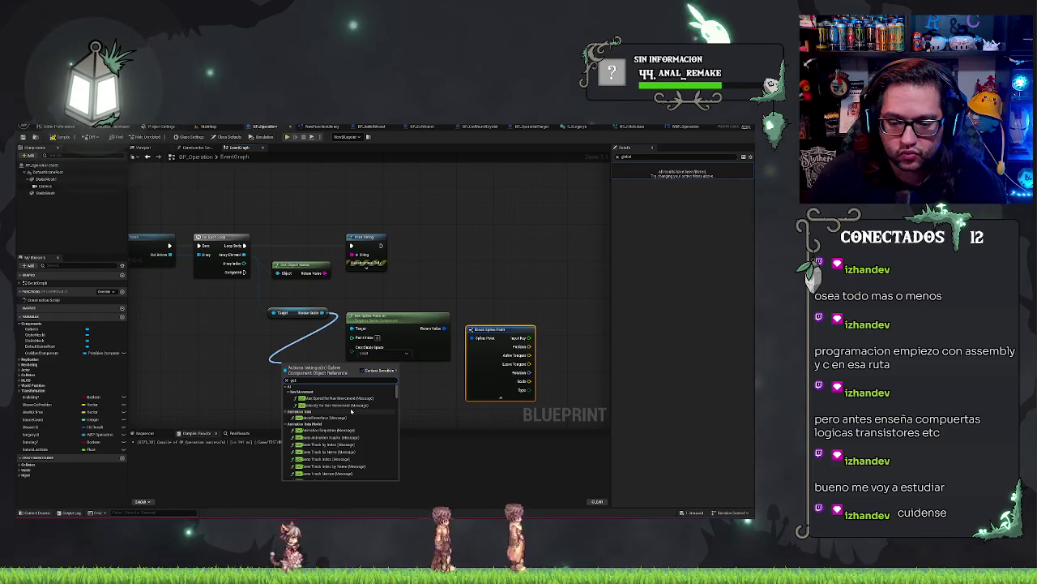
scroll(351, 411, down, 3)
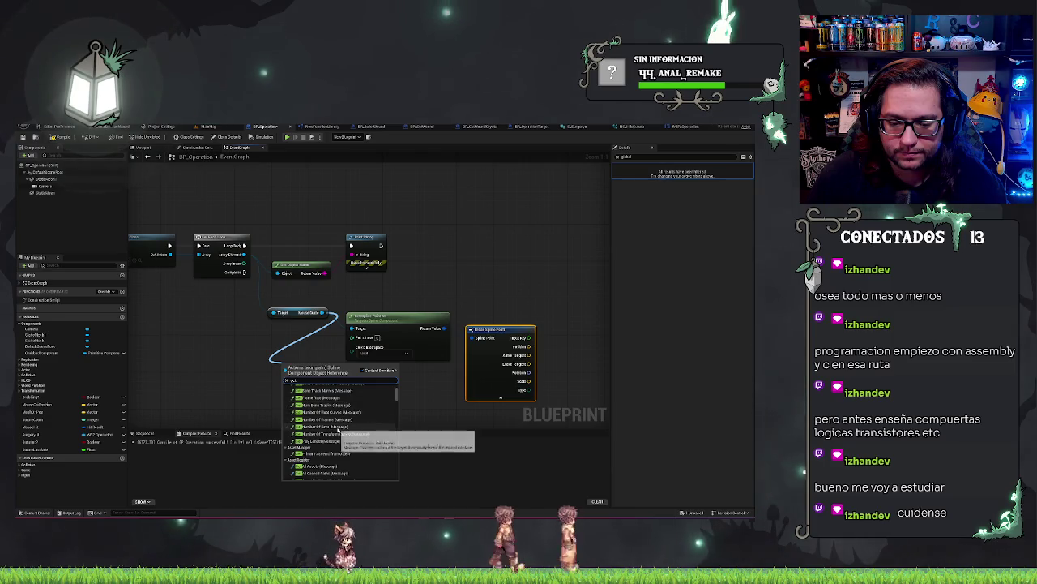
scroll(332, 429, up, 3)
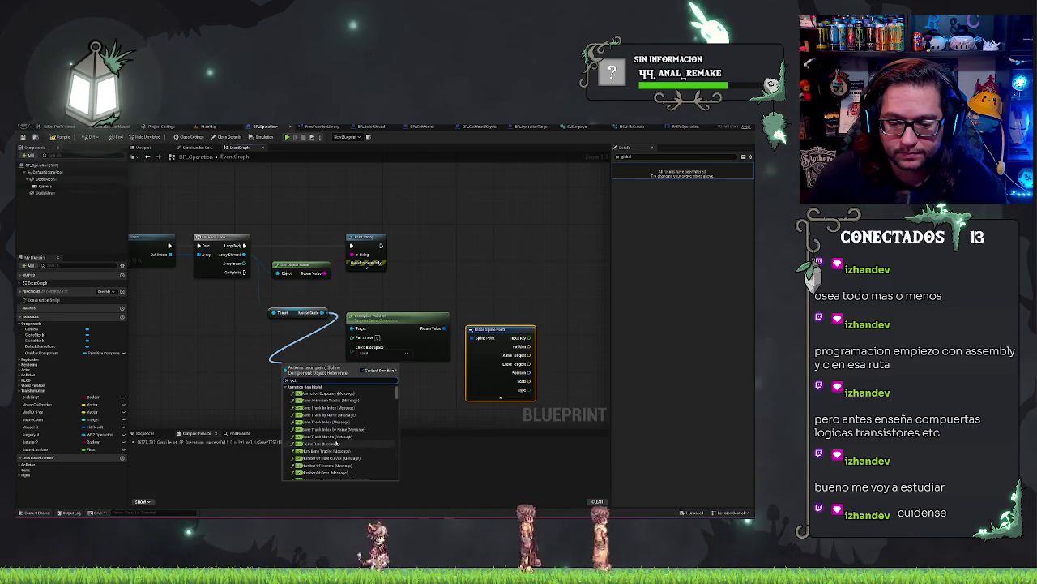
Collapse the unrelated categories and add Get Number of Spline Points on Mouse Guide.
click(287, 391)
click(287, 397)
click(287, 402)
click(287, 408)
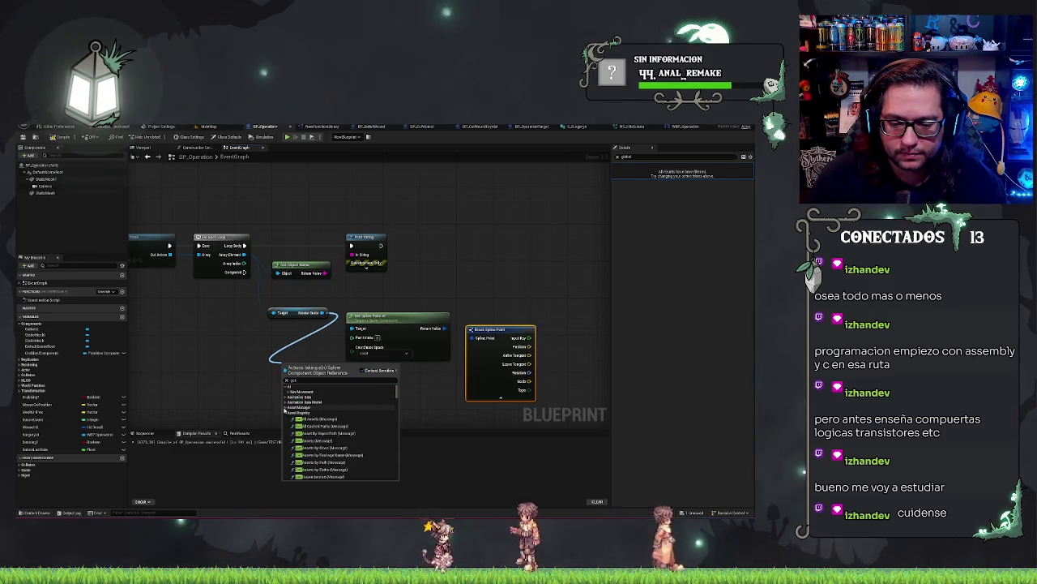
click(287, 412)
scroll(352, 451, down, 2)
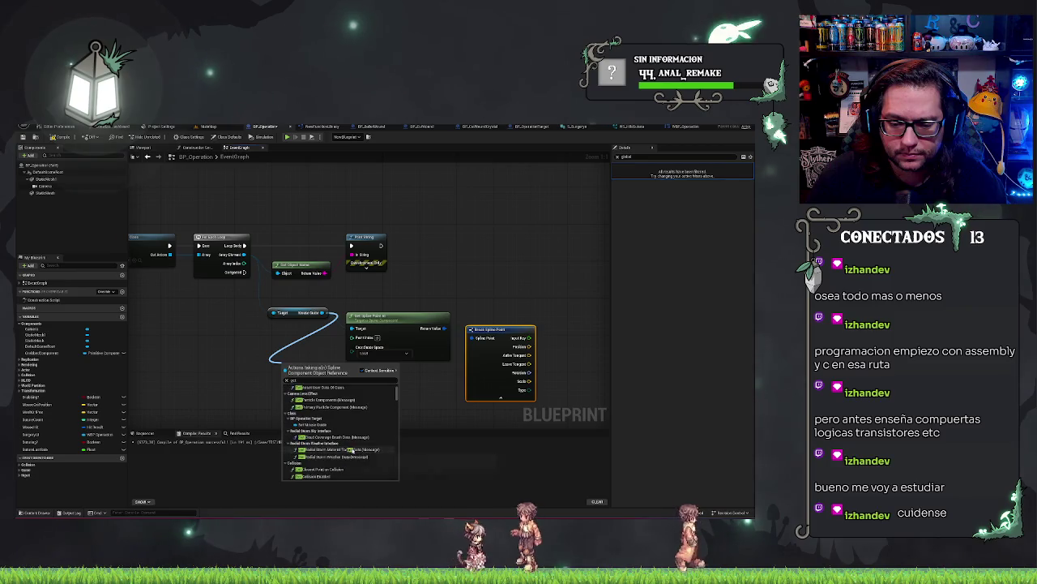
scroll(352, 450, down, 3)
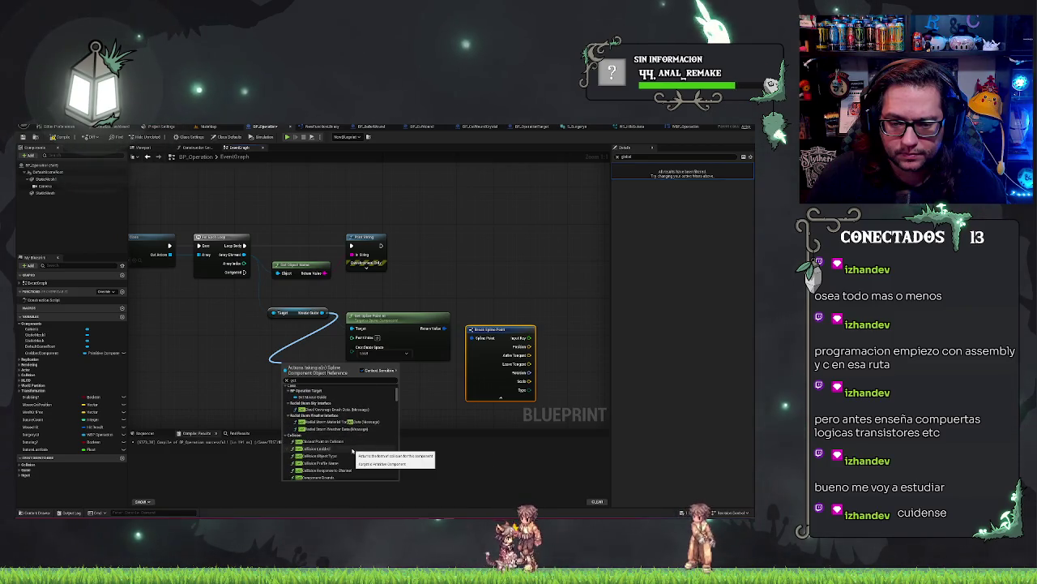
scroll(352, 451, down, 5)
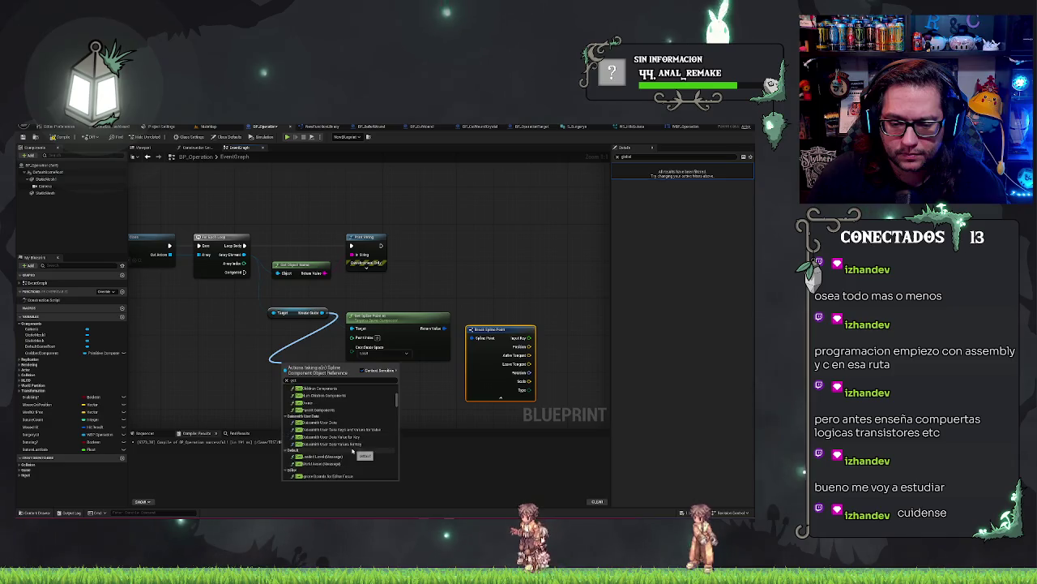
click(289, 414)
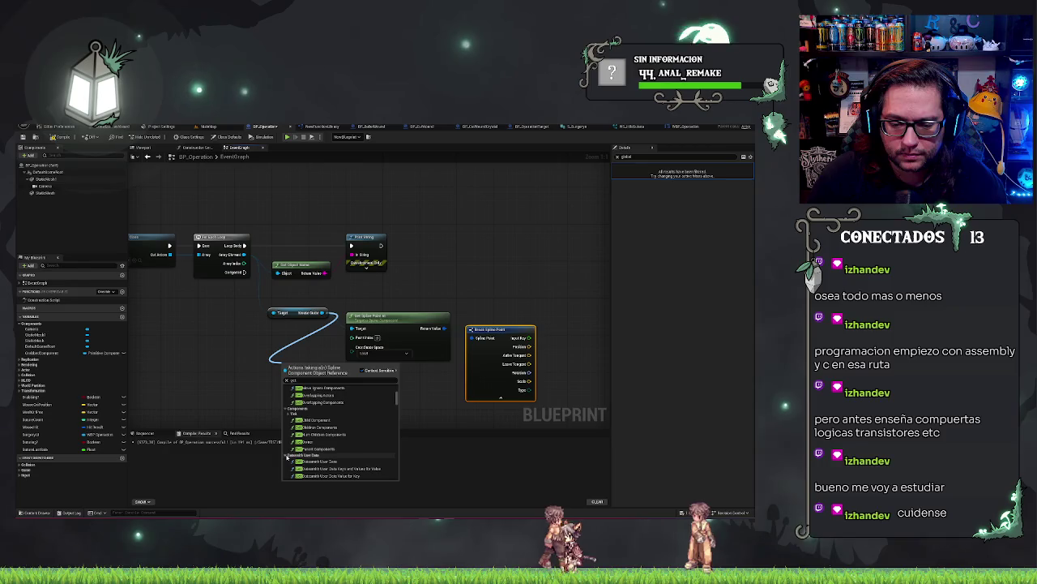
scroll(359, 439, down, 5)
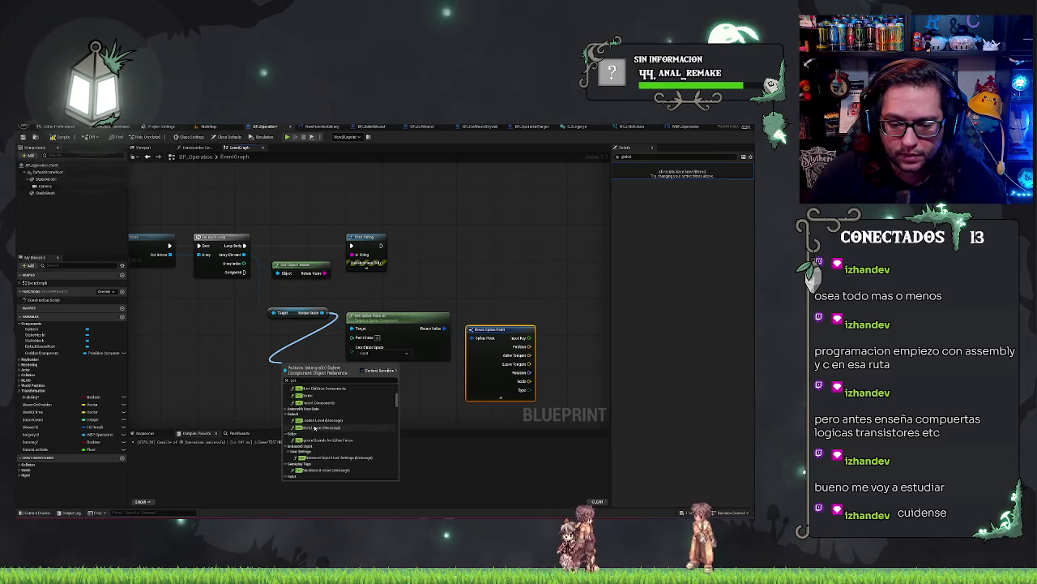
scroll(359, 438, down, 4)
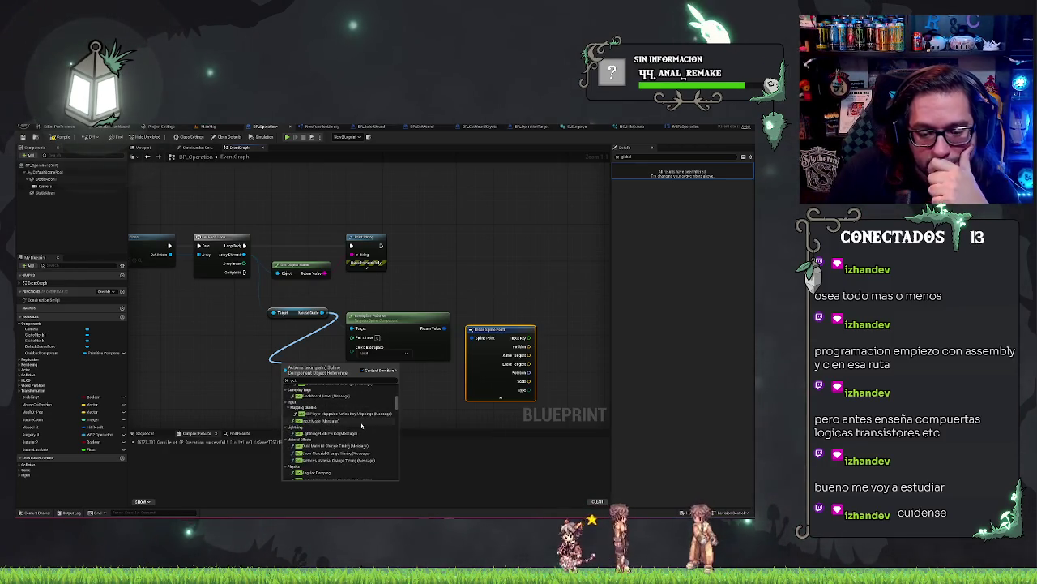
scroll(359, 424, down, 5)
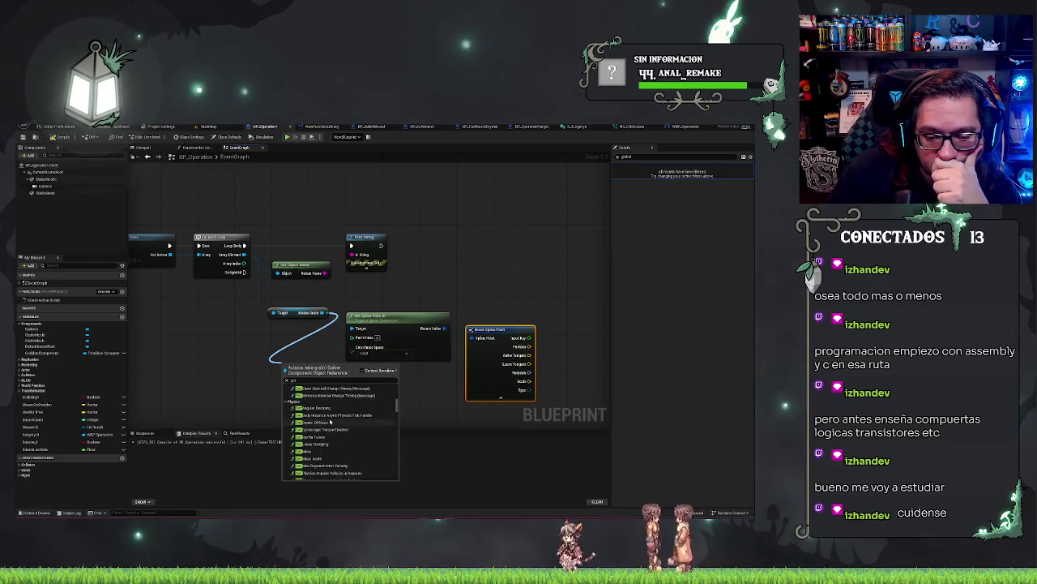
scroll(330, 421, down, 3)
scroll(329, 422, down, 3)
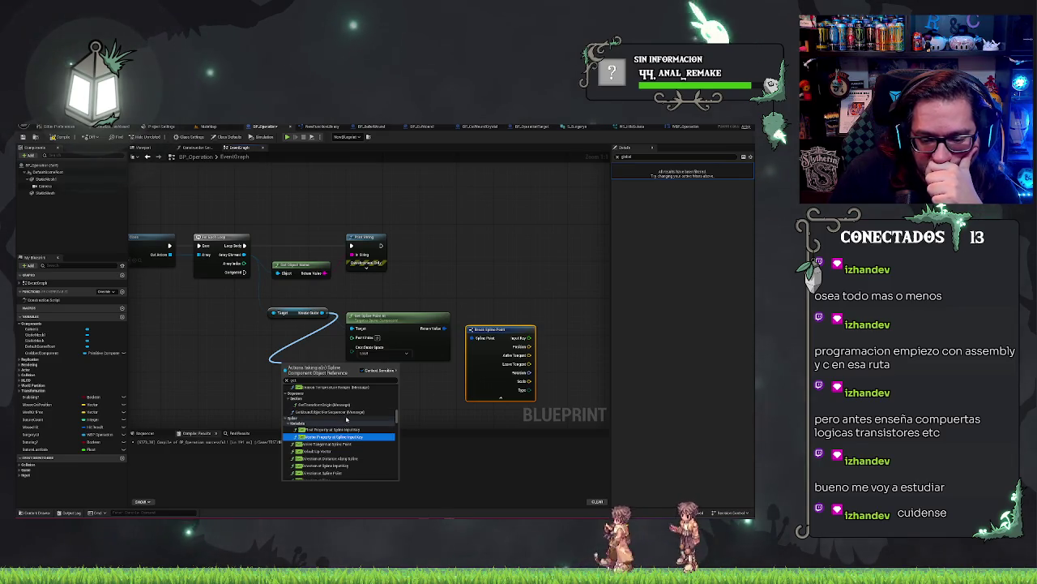
scroll(346, 418, down, 1)
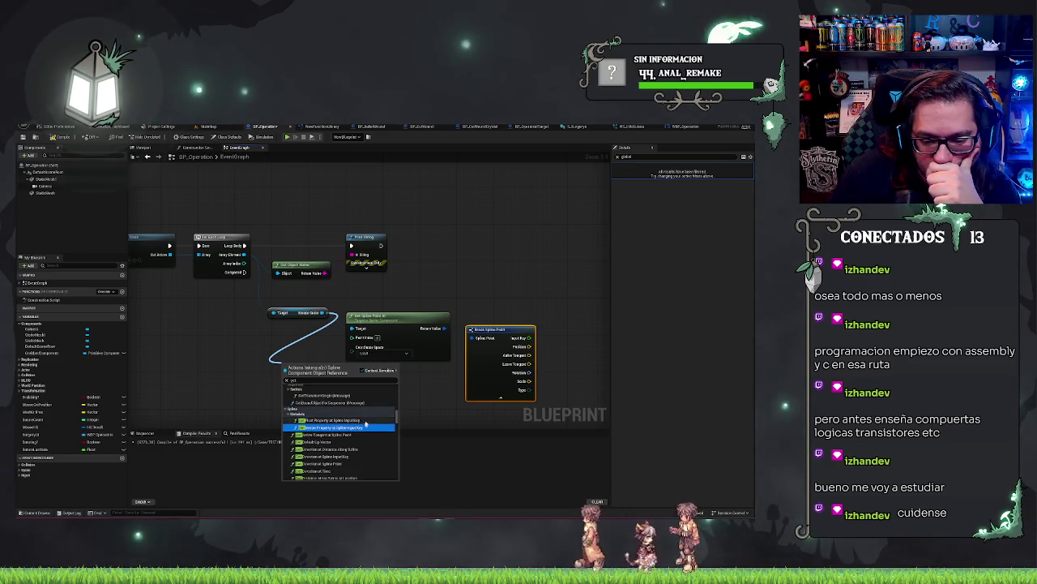
scroll(350, 433, down, 1)
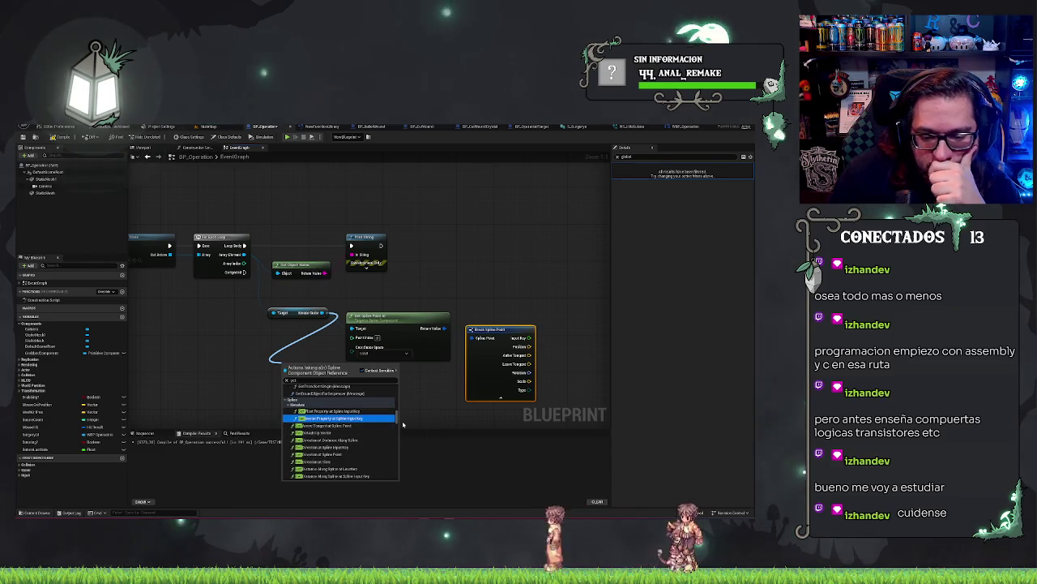
scroll(362, 435, down, 1)
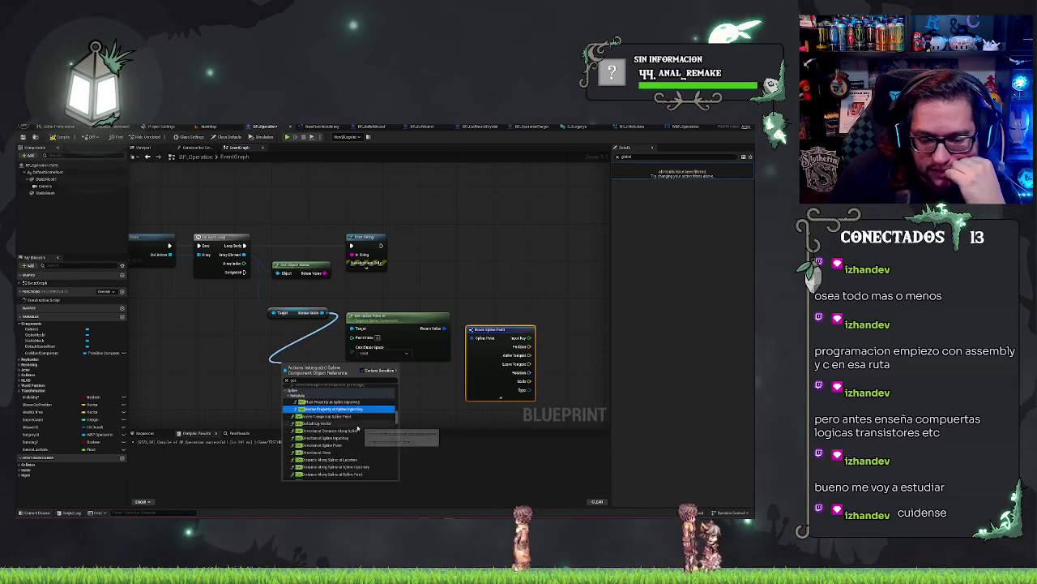
scroll(340, 435, down, 1)
scroll(372, 436, down, 8)
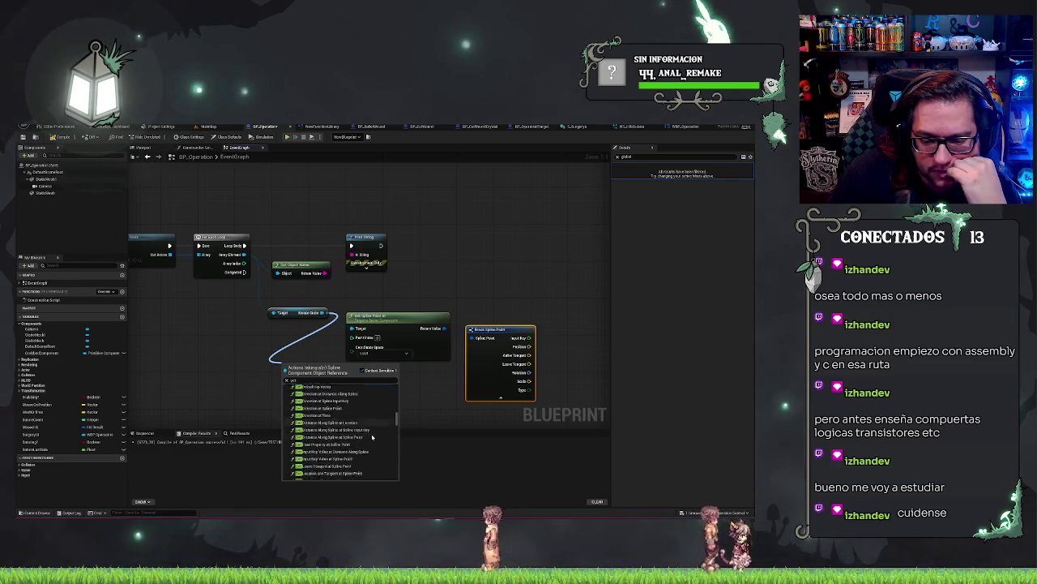
scroll(372, 436, down, 3)
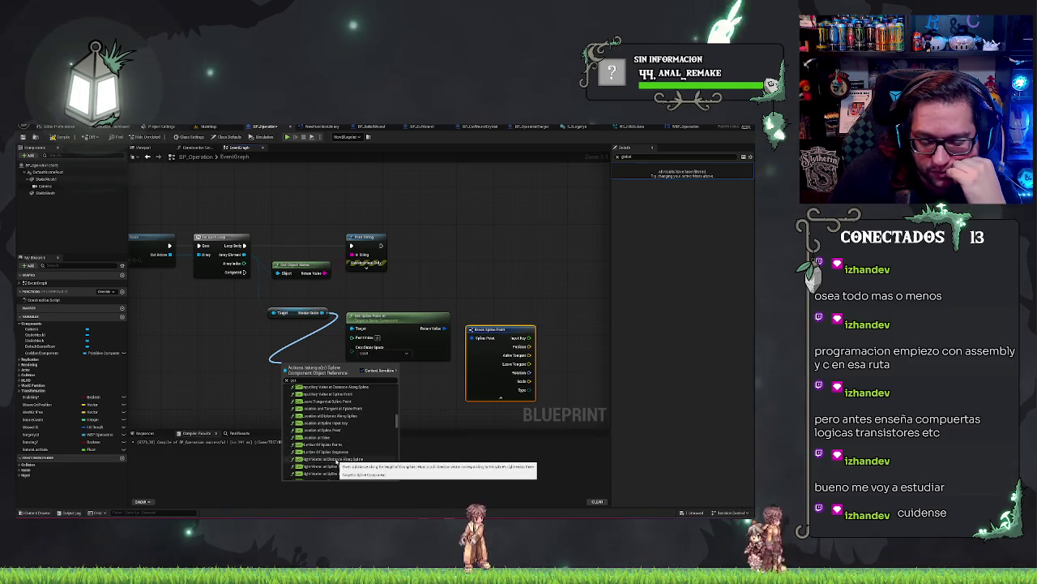
click(341, 444)
Feed the point count's Return Value into a new integer math node.
drag(339, 370, 300, 362)
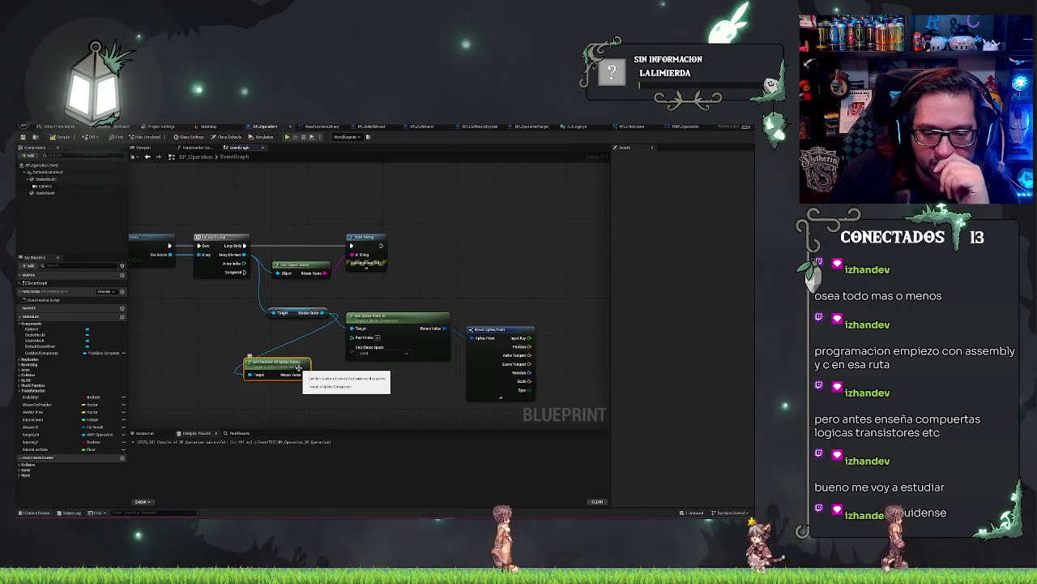
drag(306, 374, 335, 390)
text(to)
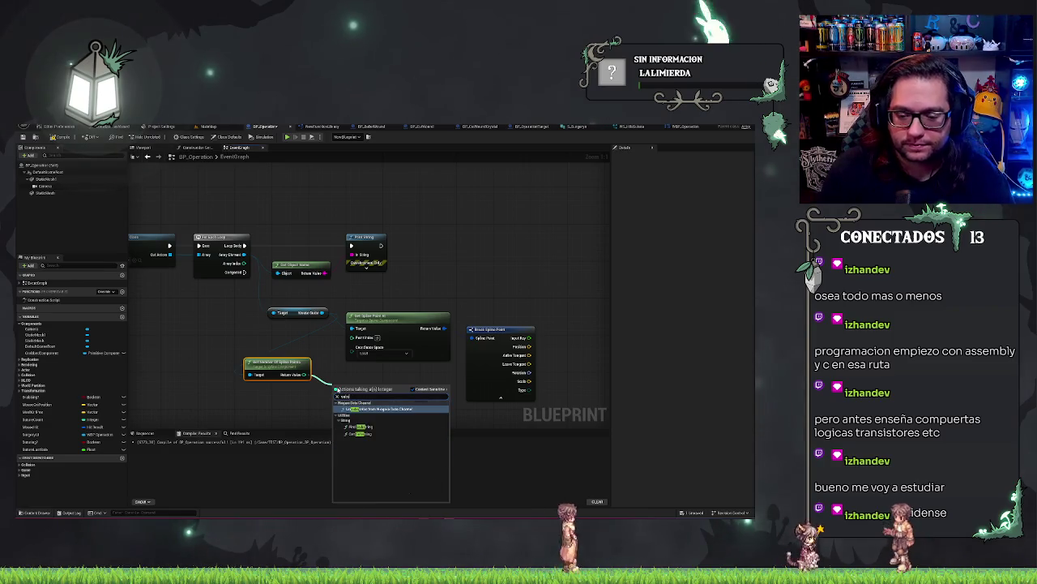
key(Down)
key(Down)
key(Down)
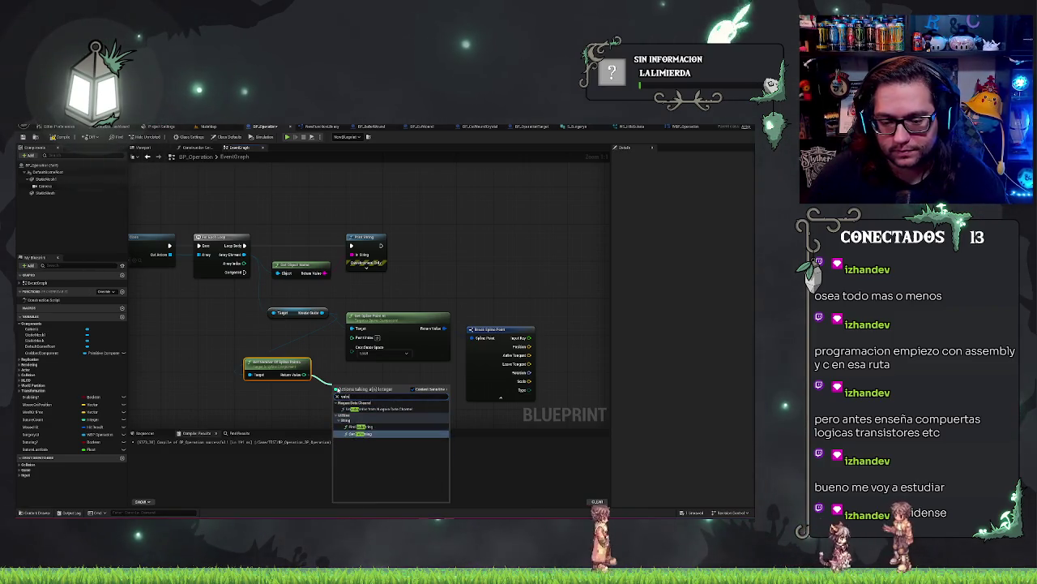
key(BackSpace)
key(BackSpace)
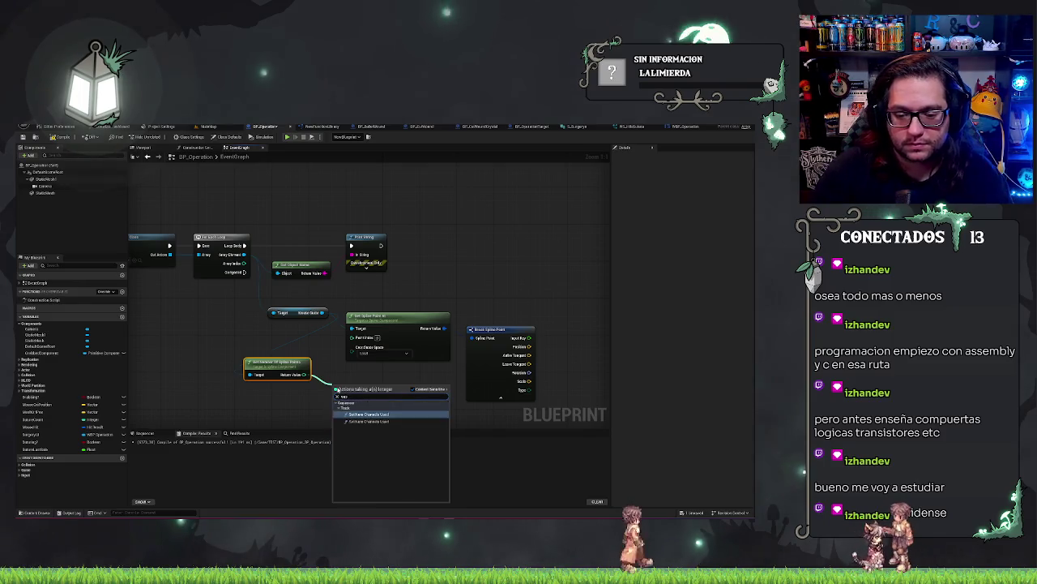
text(s)
key(Return)
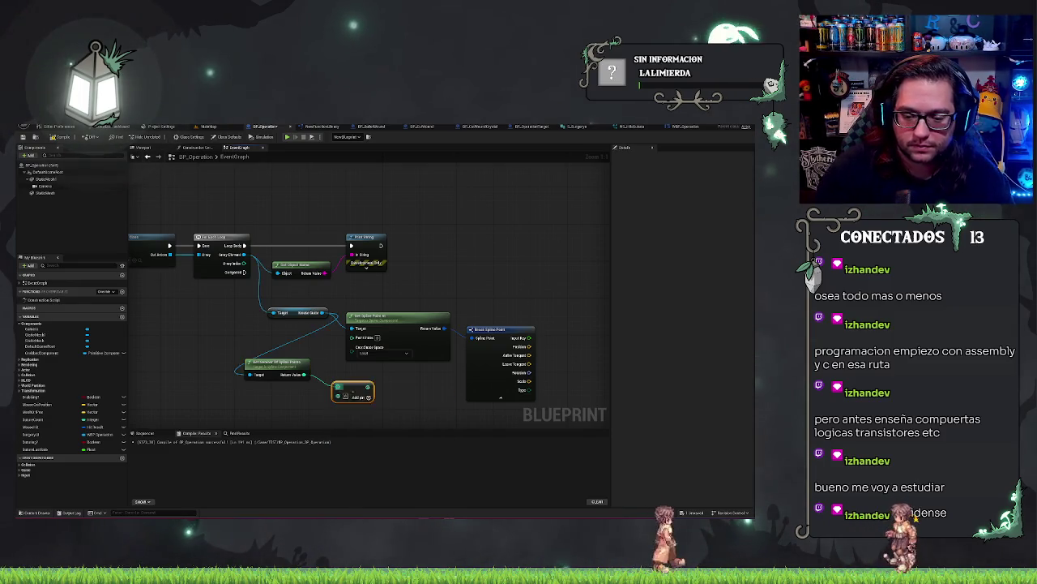
Move Get Spline Point At and Break Spline Point up-right and straighten them side by side.
drag(369, 386, 391, 388)
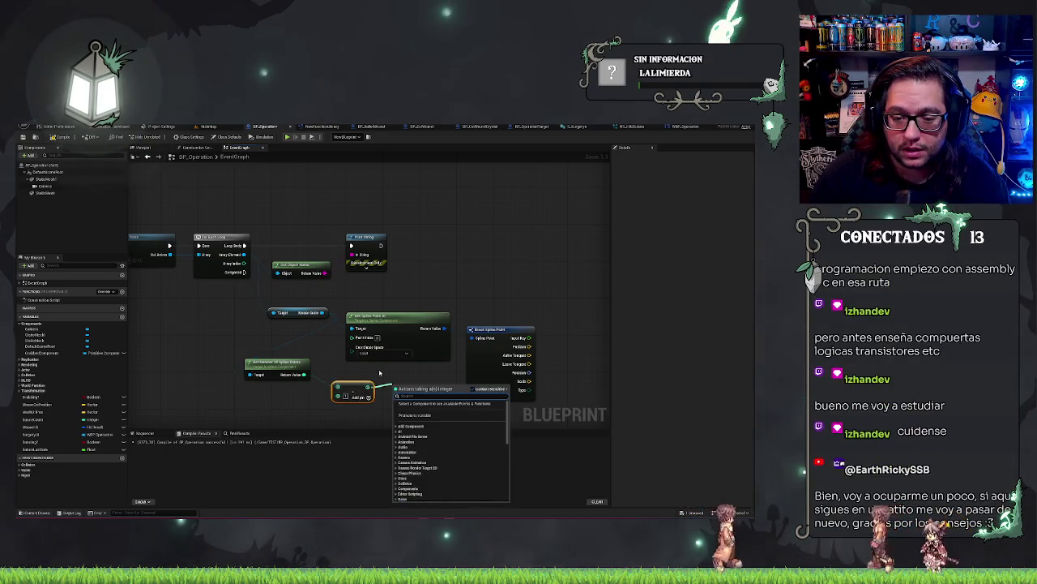
key(Escape)
drag(392, 323, 417, 315)
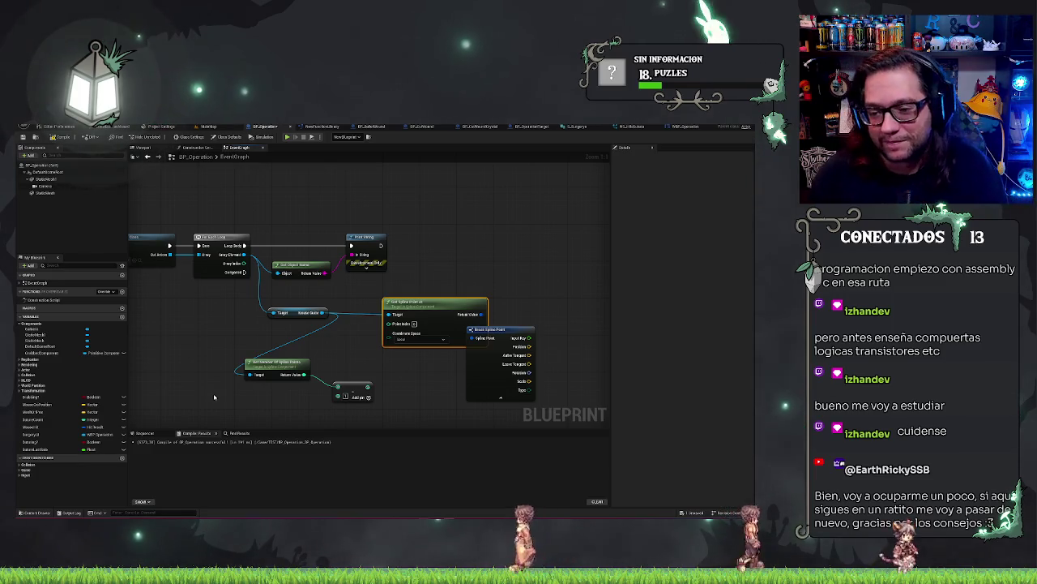
drag(519, 329, 550, 302)
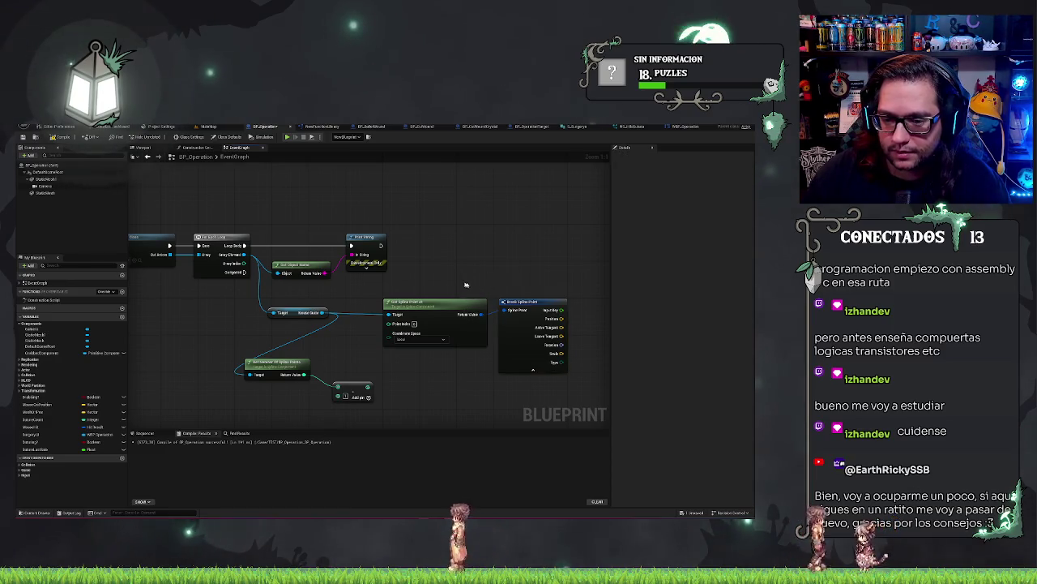
drag(462, 285, 519, 316)
key(q)
Nudge the Spline Guide and small math nodes up-left.
drag(275, 312, 272, 310)
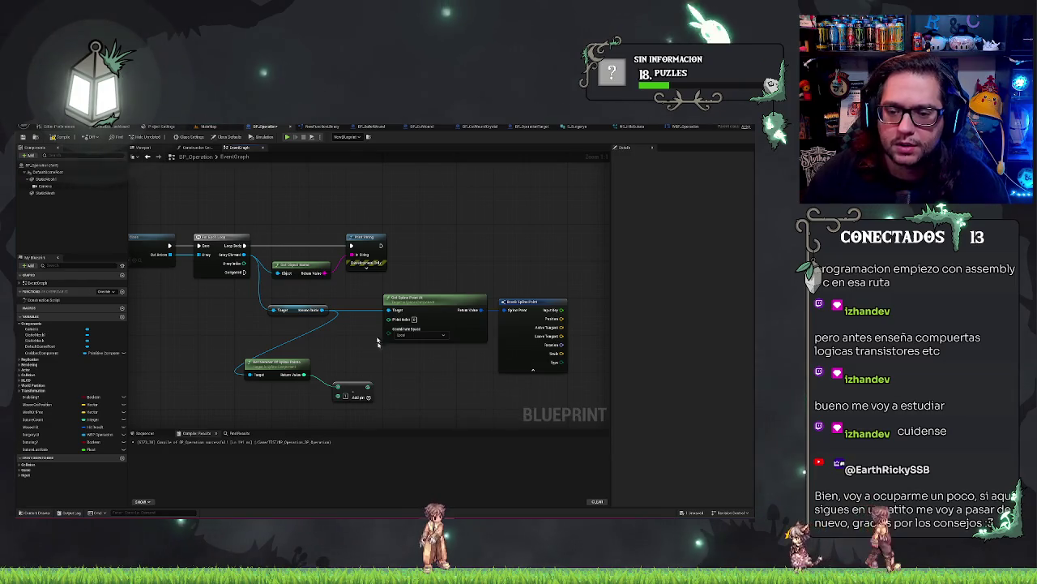
drag(359, 383, 335, 379)
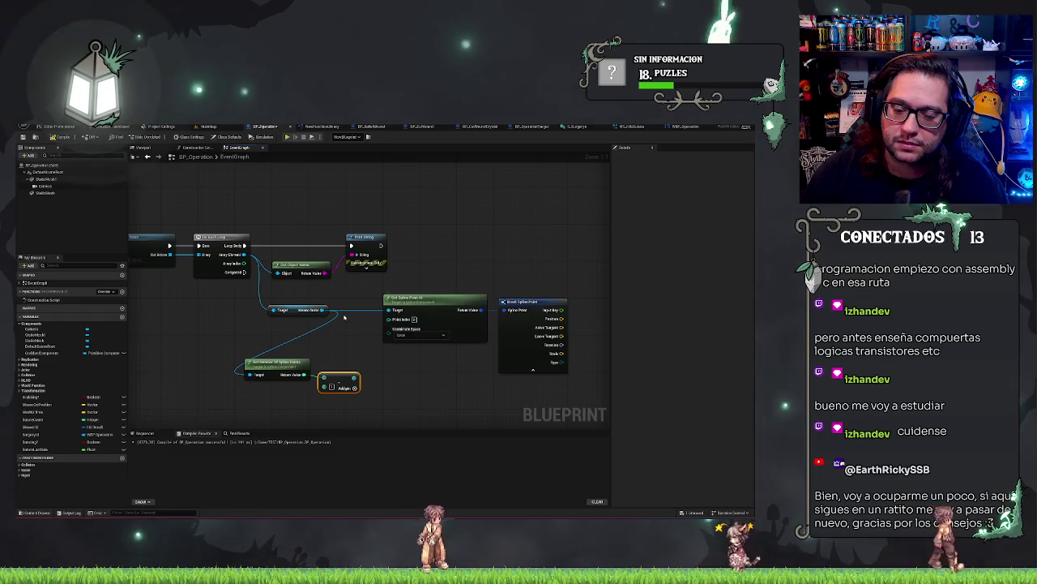
right_click(406, 395)
Add a For Loop with its Last Index wired from the point-count math node.
text(get)
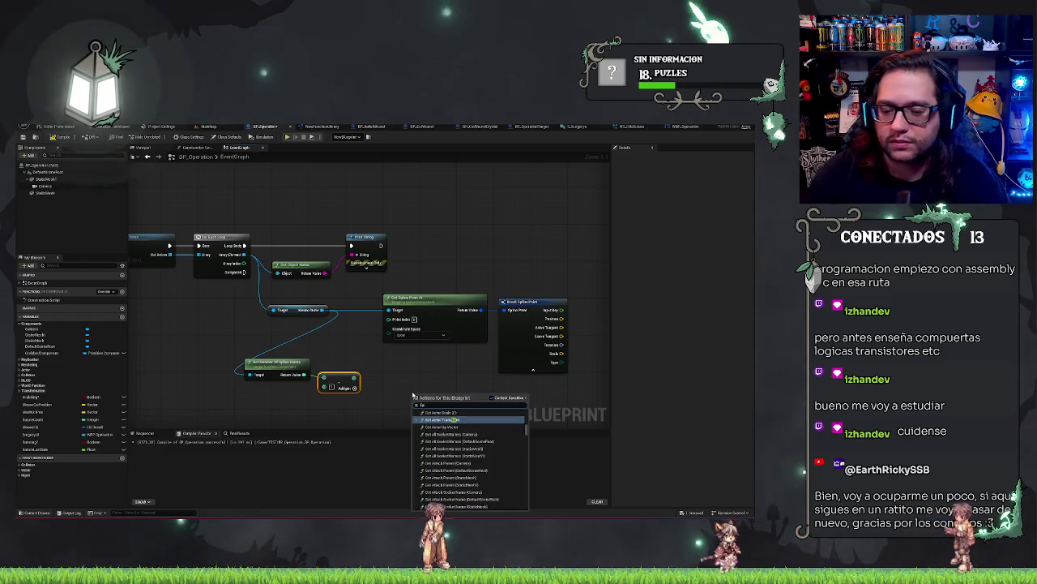
text(r eac)
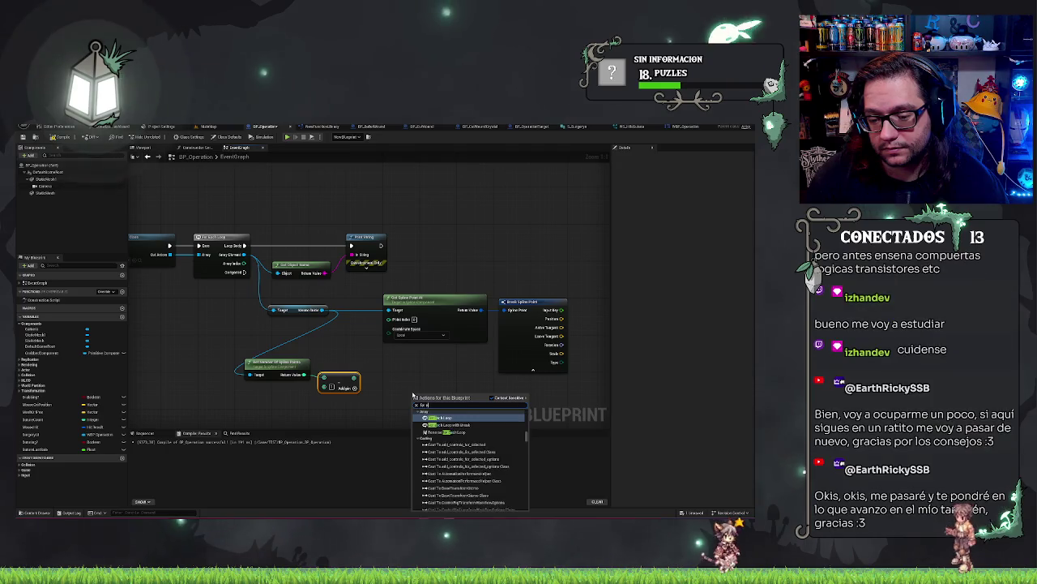
key(BackSpace)
key(BackSpace)
key(BackSpace)
text(loop)
key(BackSpace)
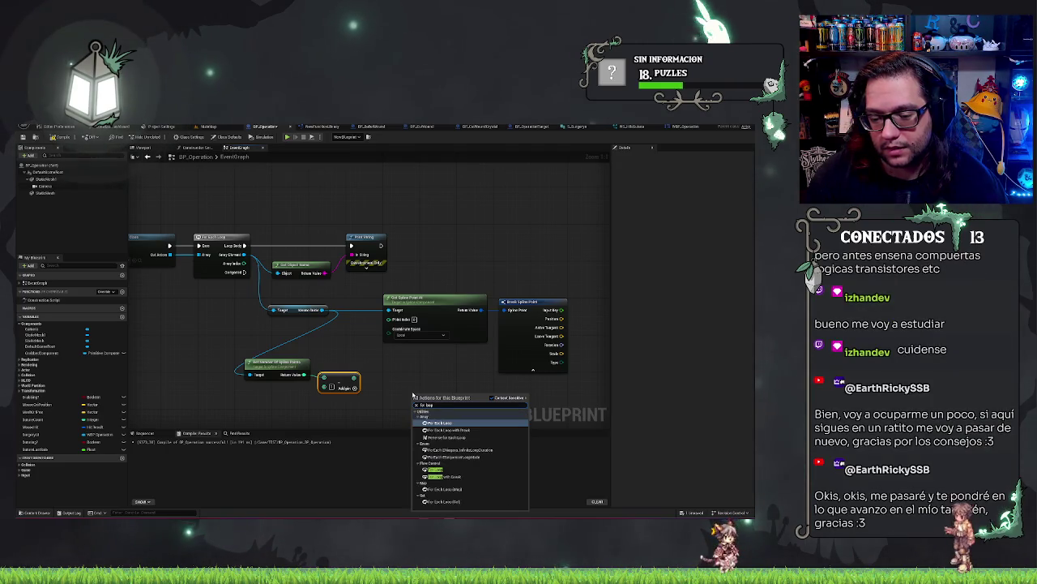
click(433, 470)
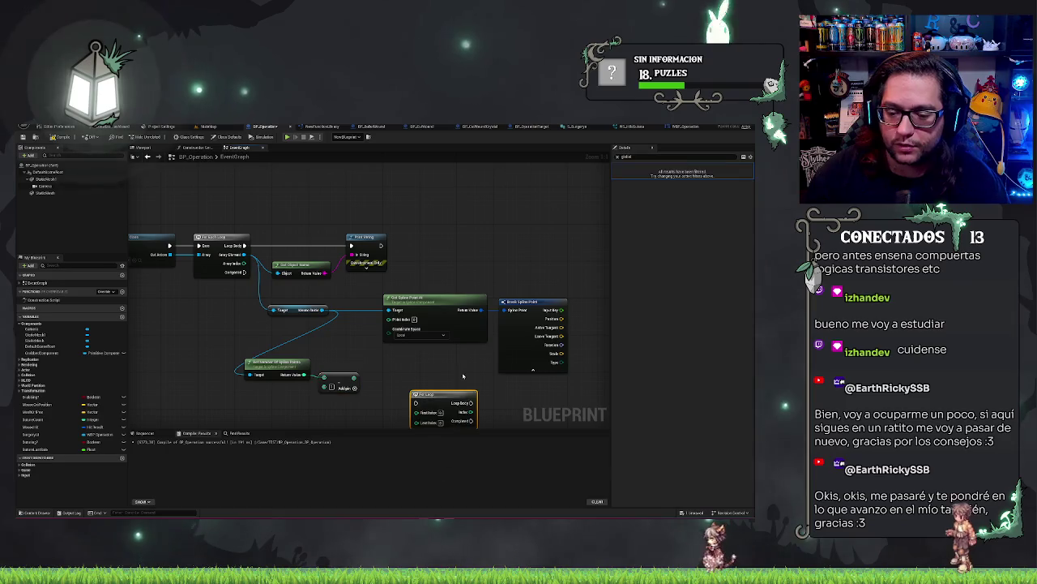
mouse_move(415, 422)
mouse_down()
mouse_move(349, 381)
mouse_move(366, 377)
mouse_up()
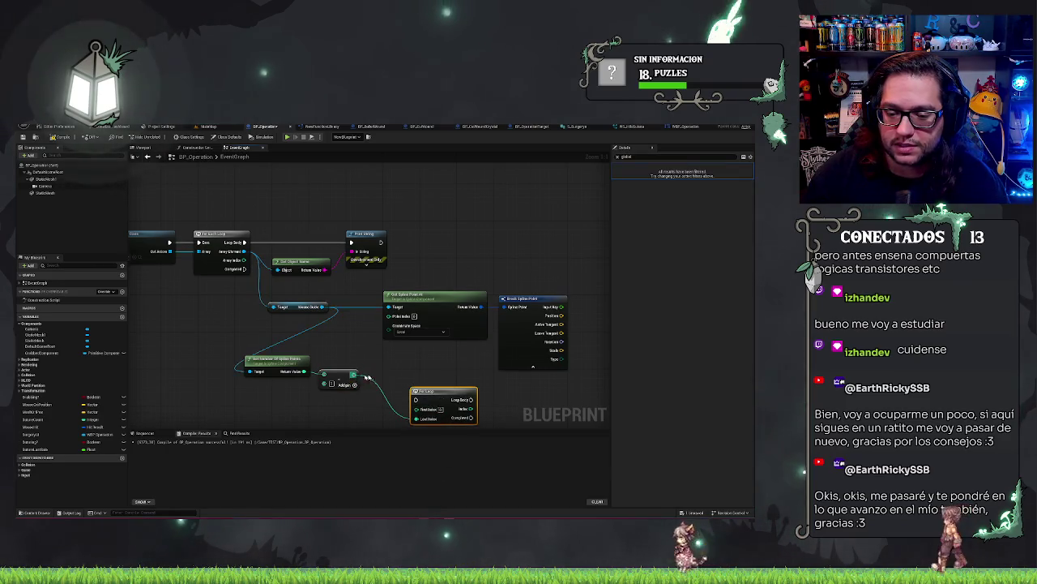
Place the For Loop after Print String and rearrange the spline nodes around it.
drag(449, 390, 353, 320)
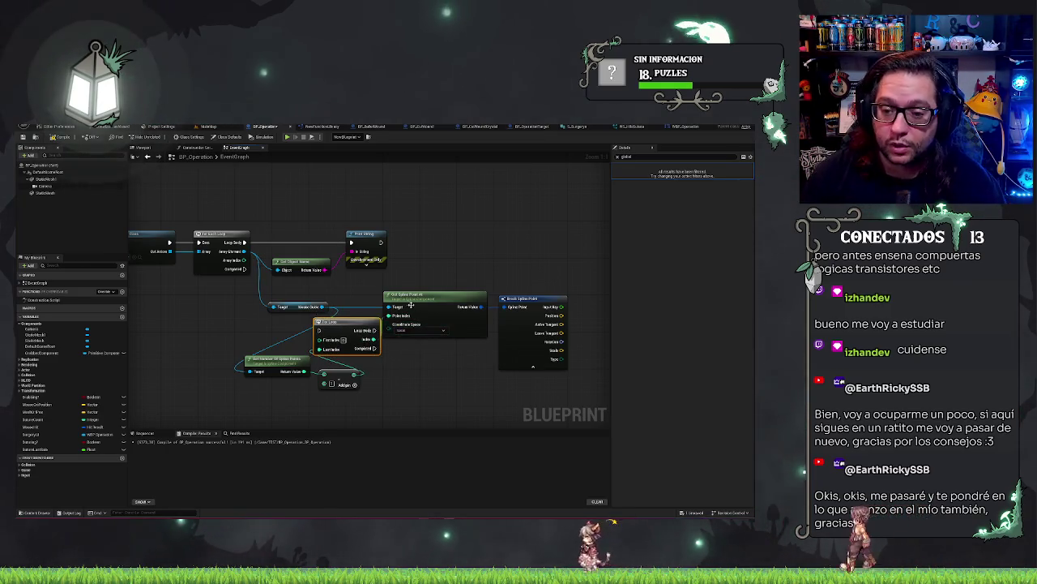
drag(417, 296, 417, 383)
mouse_move(362, 321)
mouse_down()
mouse_move(447, 230)
mouse_move(454, 237)
mouse_up()
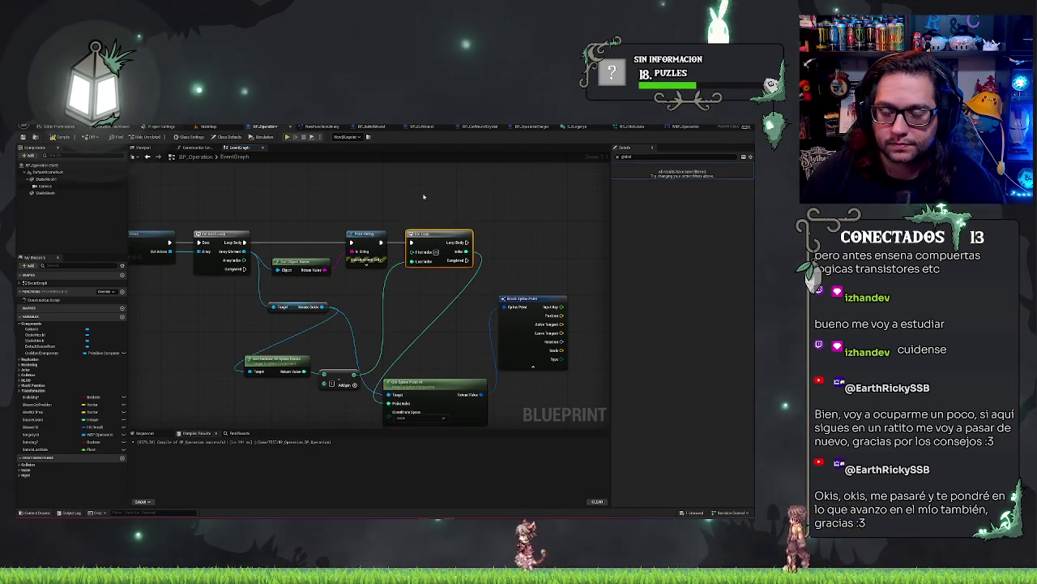
mouse_move(226, 358)
mouse_down()
mouse_move(325, 383)
mouse_move(380, 351)
mouse_up()
click(276, 305)
drag(276, 305, 276, 282)
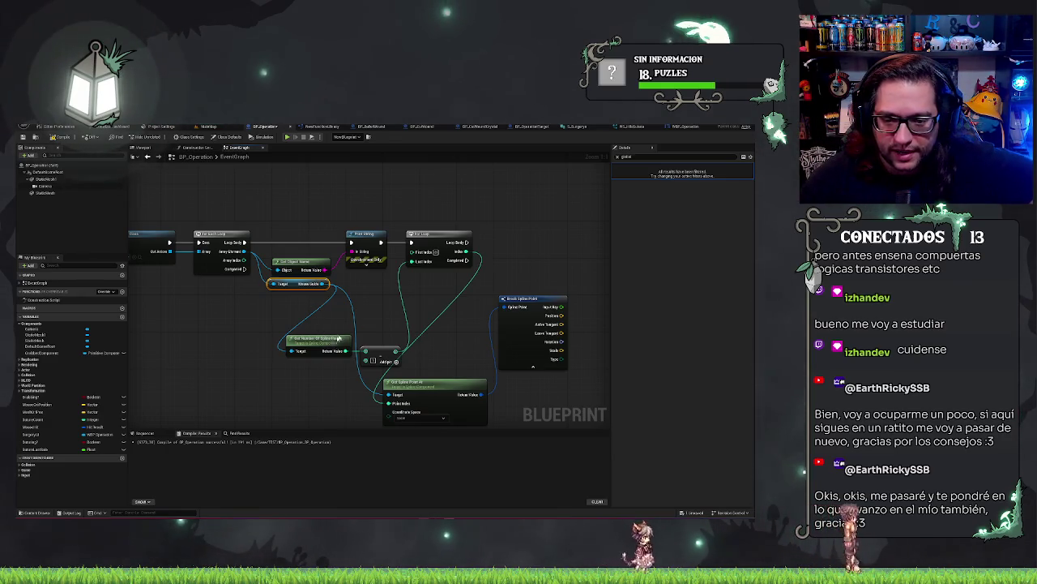
drag(338, 338, 389, 289)
drag(384, 348, 441, 297)
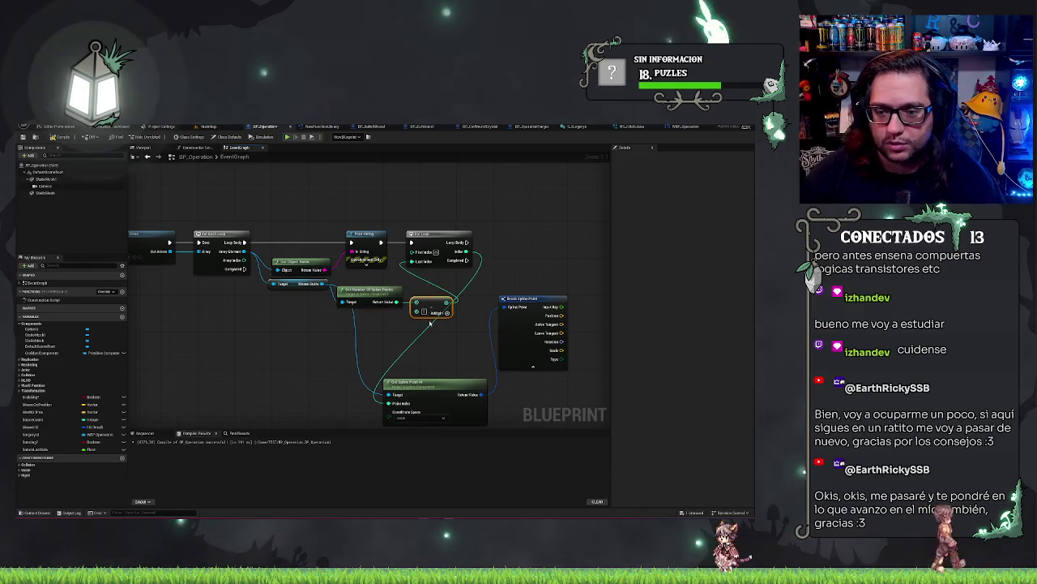
drag(430, 323, 349, 323)
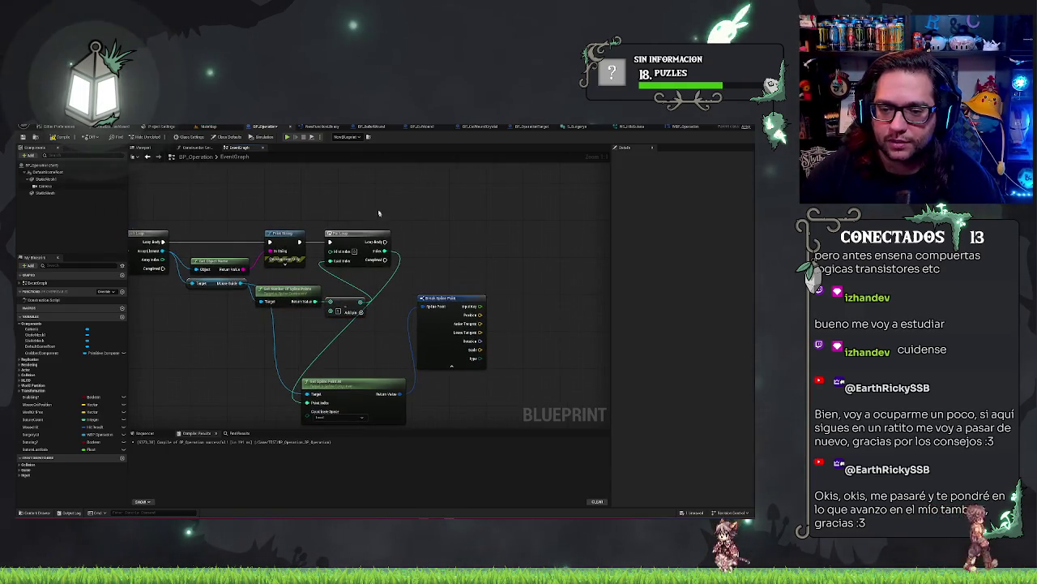
click(361, 236)
drag(349, 235, 399, 235)
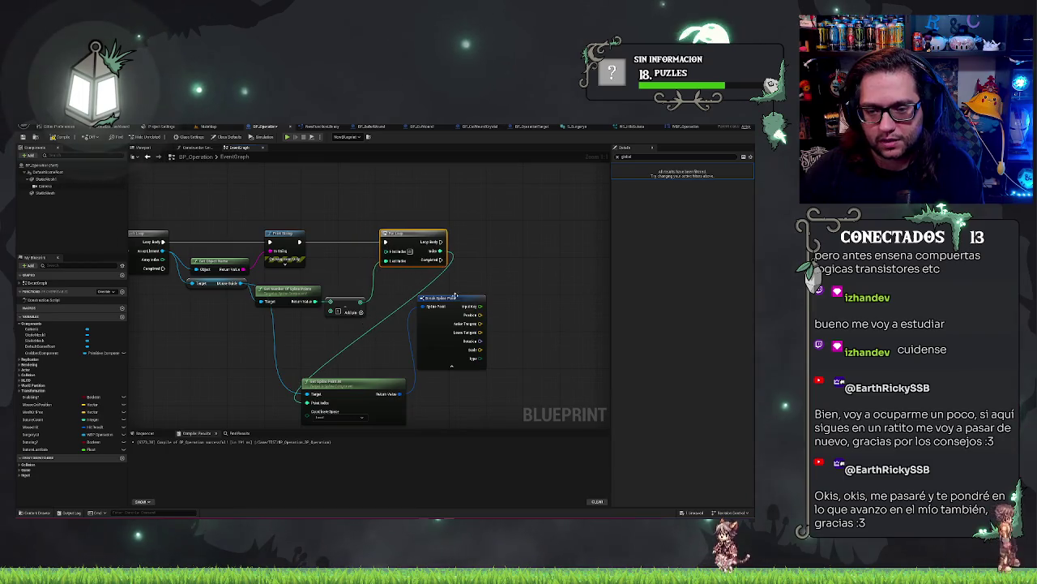
drag(477, 299, 592, 303)
mouse_move(360, 382)
mouse_down()
mouse_move(550, 243)
mouse_move(533, 237)
mouse_move(511, 264)
mouse_move(432, 298)
mouse_up()
mouse_move(470, 332)
mouse_down()
mouse_move(498, 325)
mouse_move(504, 302)
mouse_up()
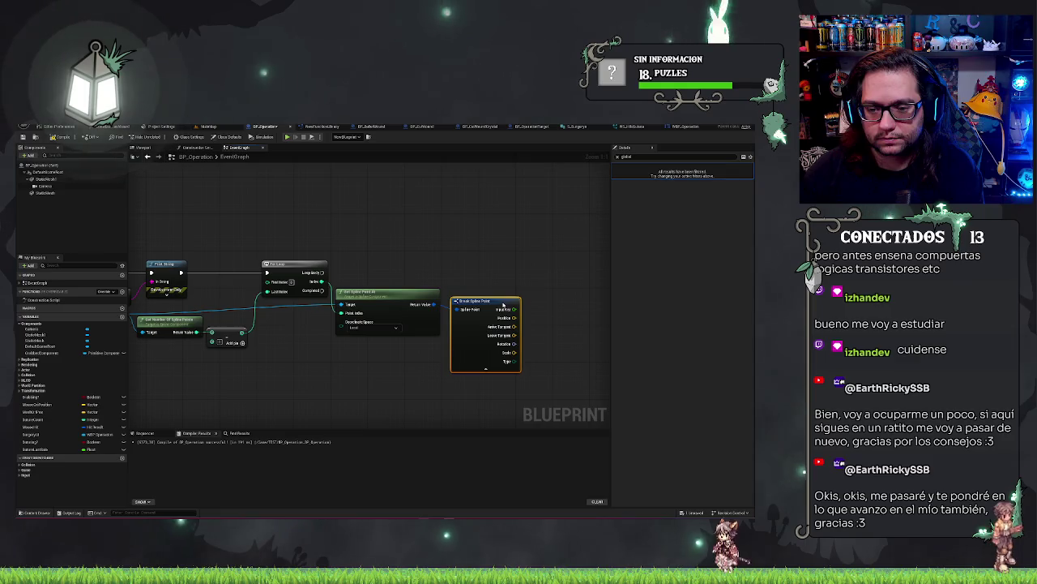
click(423, 293)
drag(455, 253, 497, 252)
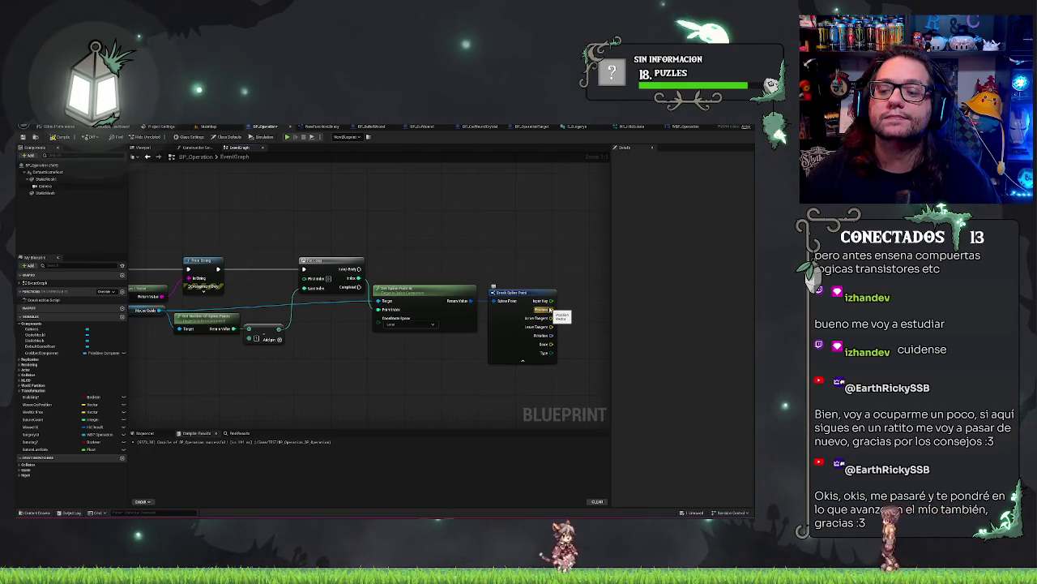
mouse_move(457, 372)
mouse_down()
mouse_move(416, 372)
mouse_move(512, 397)
mouse_up()
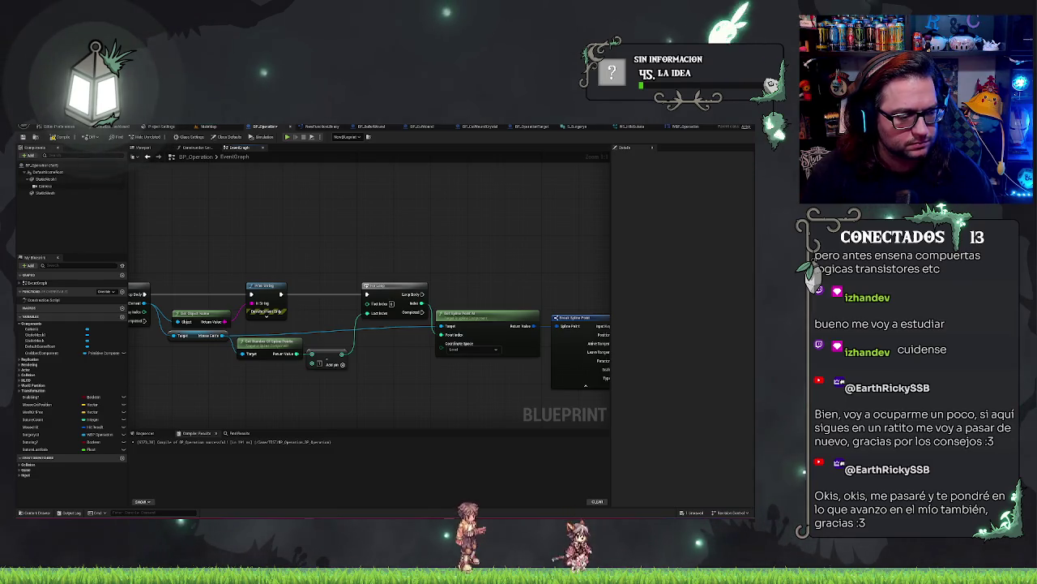
mouse_move(453, 399)
mouse_down()
mouse_move(428, 355)
mouse_move(432, 332)
mouse_up()
Add a Vector Length node on Break Spline Point's Position pin.
text(vec)
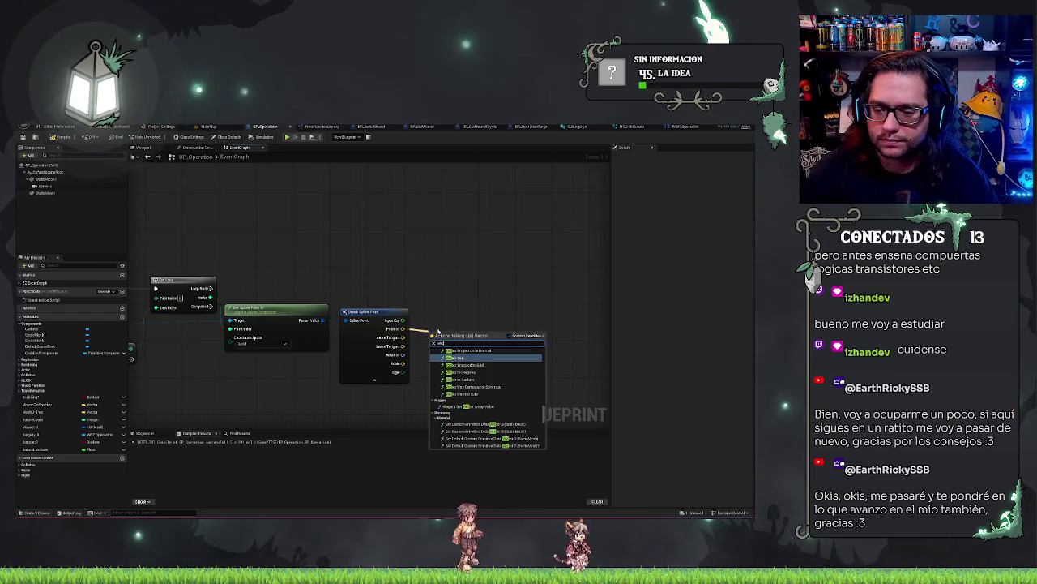
key(BackSpace)
key(BackSpace)
key(BackSpace)
text(to)
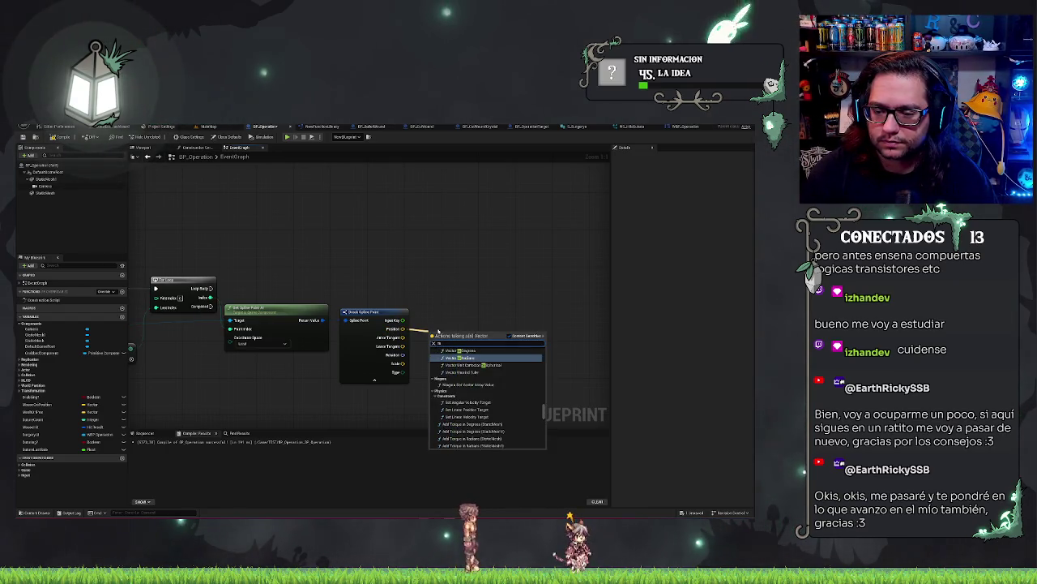
scroll(477, 409, down, 10)
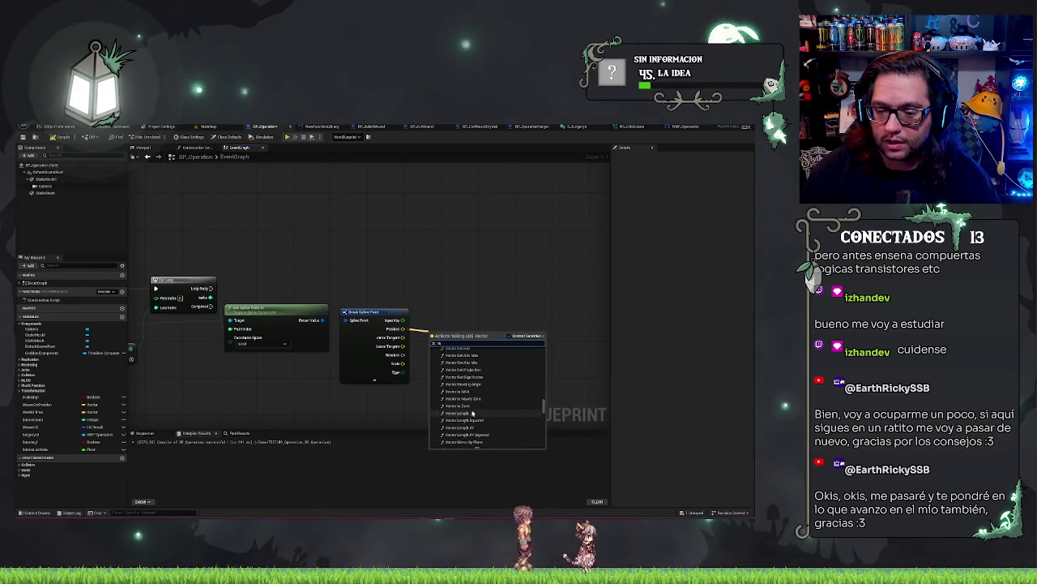
click(459, 414)
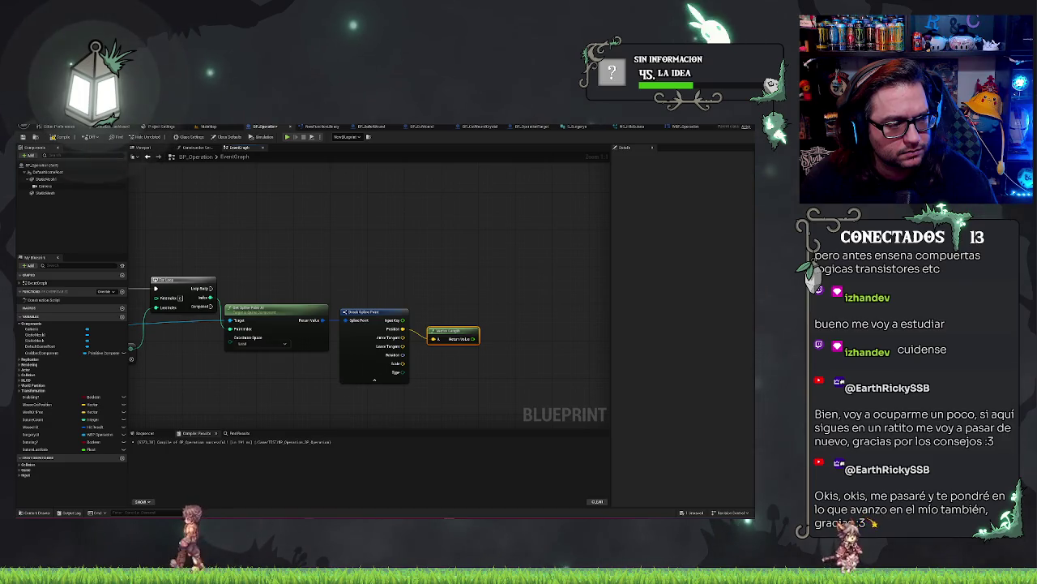
drag(209, 310, 408, 285)
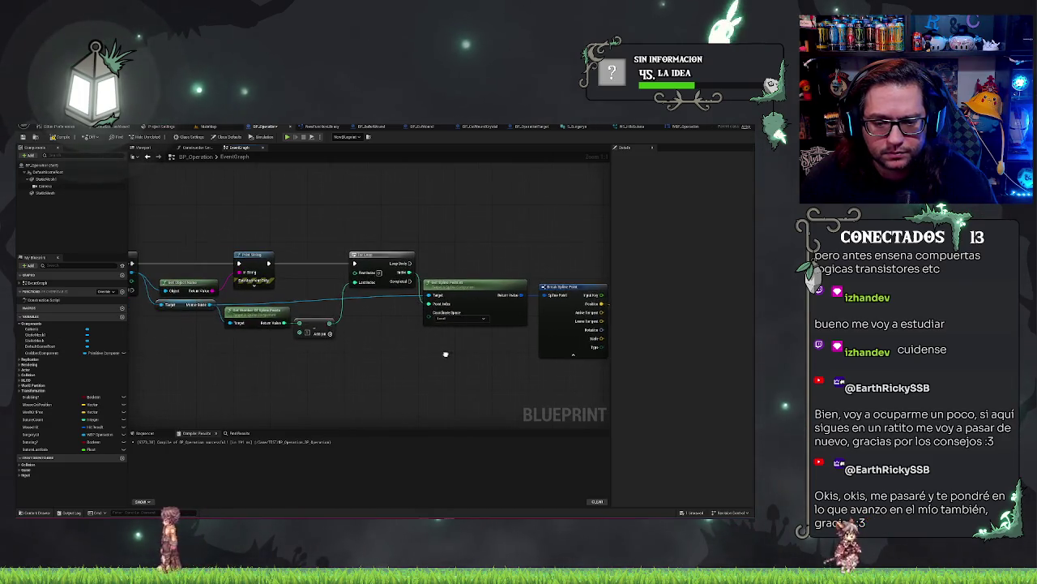
Add a Find Location Closest to World Location node on the Mouse Guide spline.
drag(210, 306, 252, 374)
text(find)
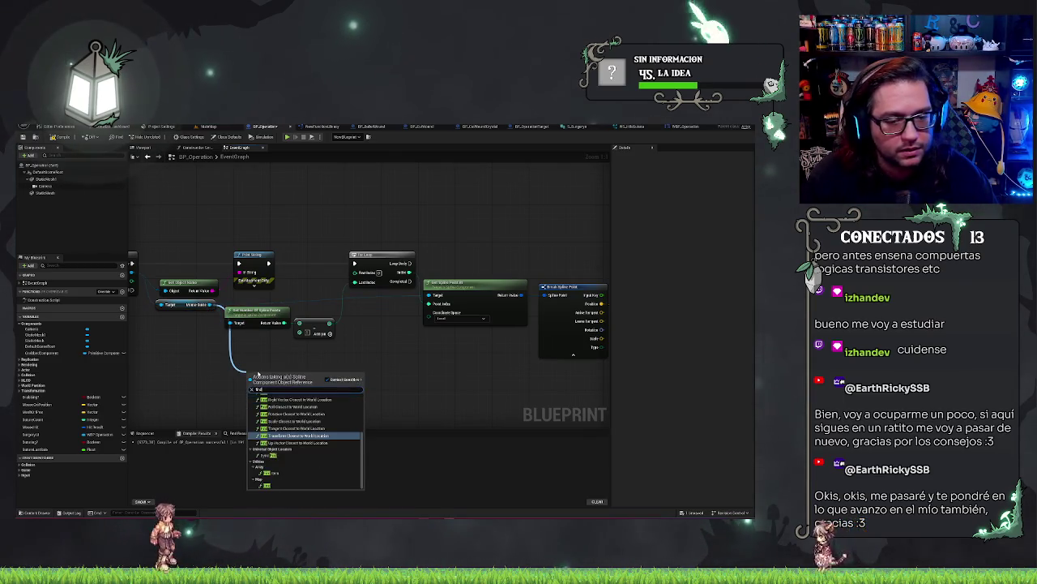
text( location)
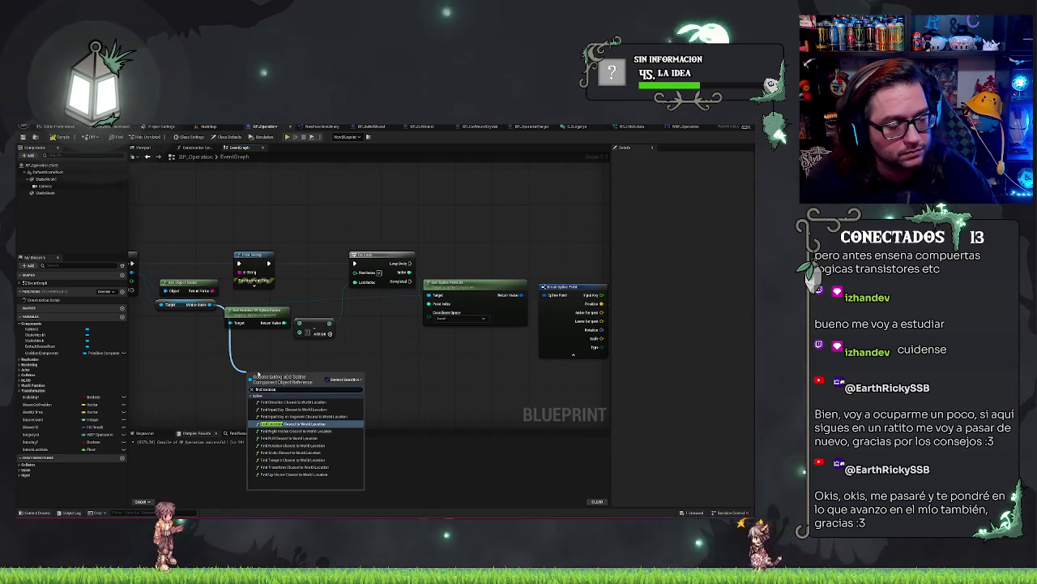
key(Return)
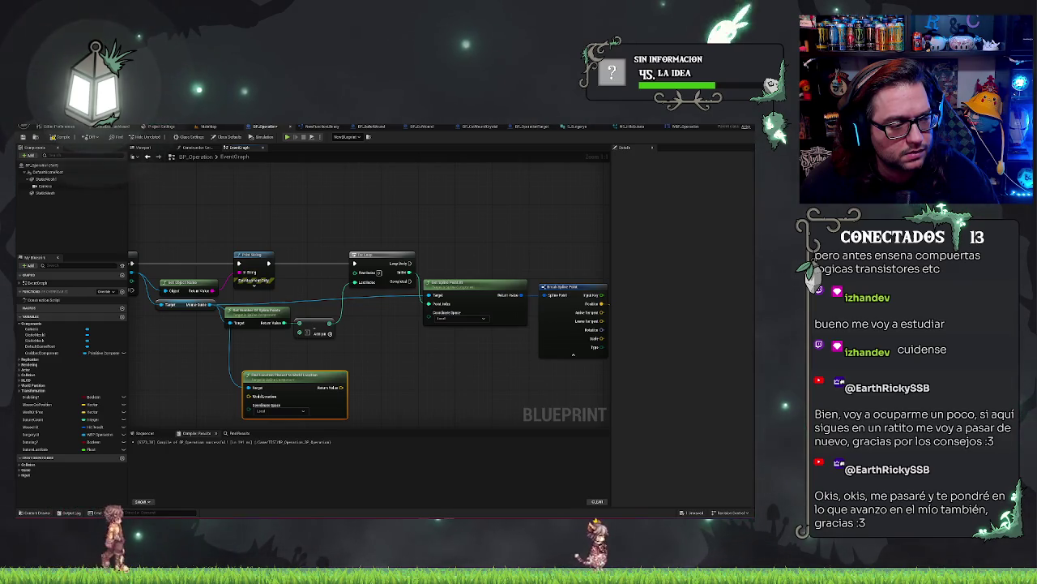
Feed the closest location result into a new Distance (Vector) node.
drag(341, 387, 365, 389)
click(377, 387)
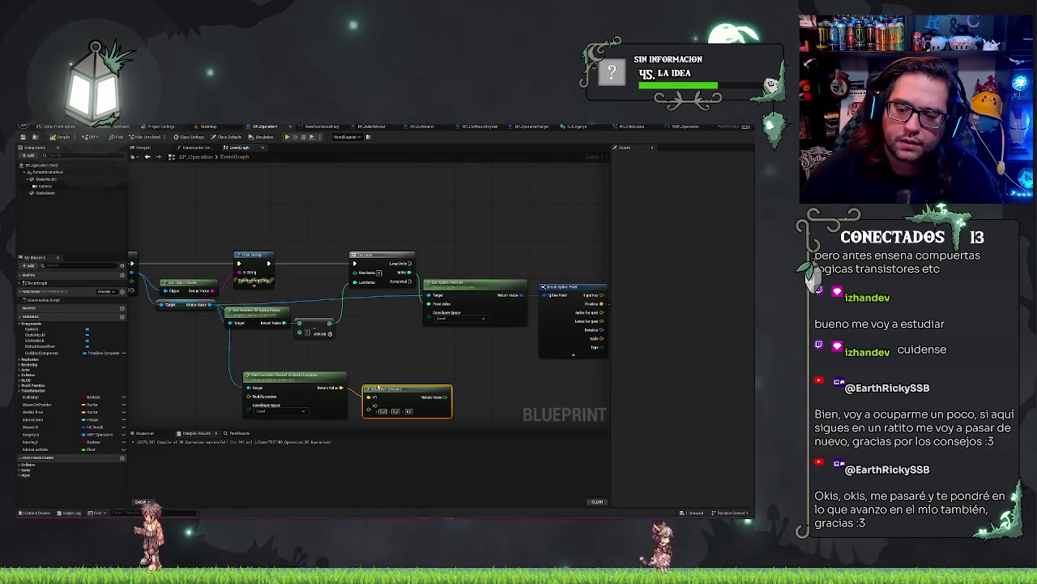
drag(403, 392, 431, 349)
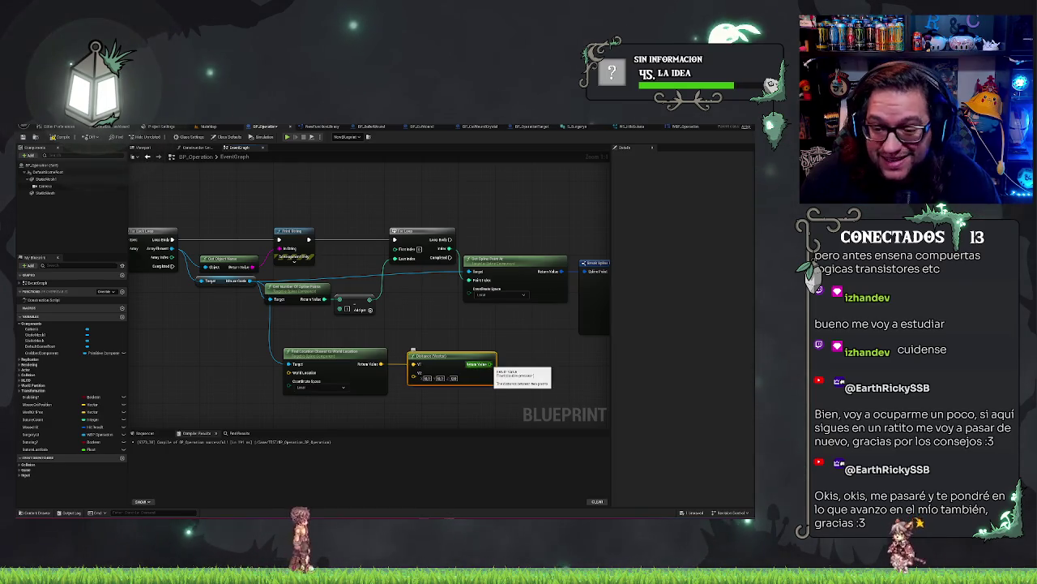
mouse_move(472, 333)
mouse_down()
mouse_move(552, 324)
mouse_move(454, 322)
mouse_up()
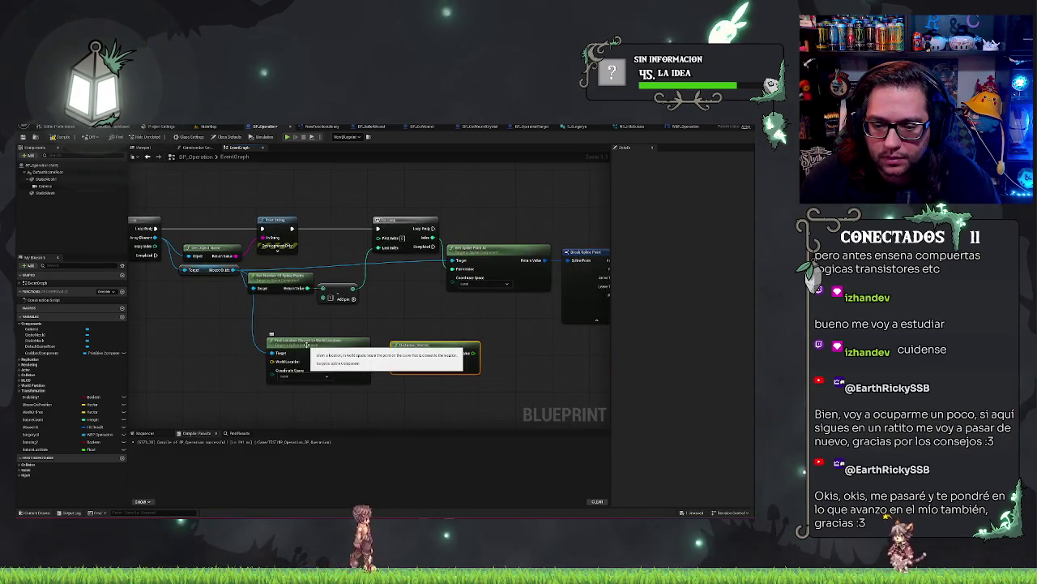
Delete the Get Spline Point At and Break Spline Point nodes.
click(458, 286)
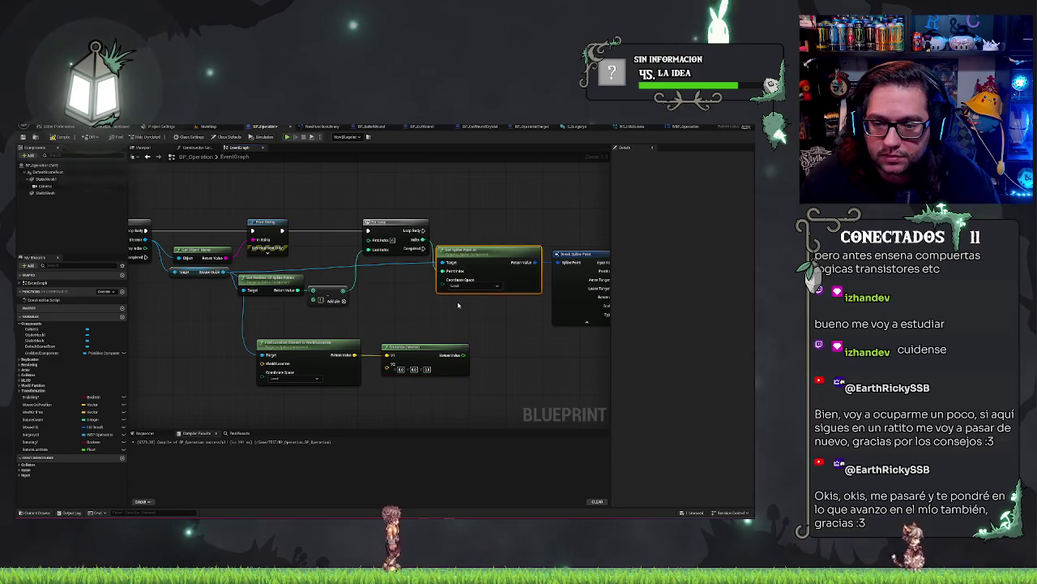
drag(500, 234, 484, 234)
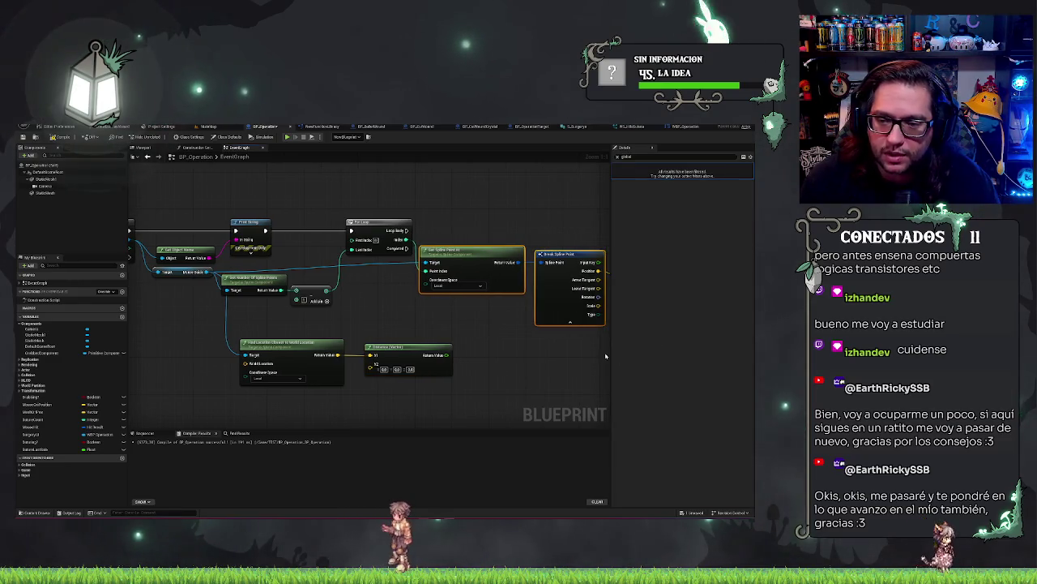
key(Delete)
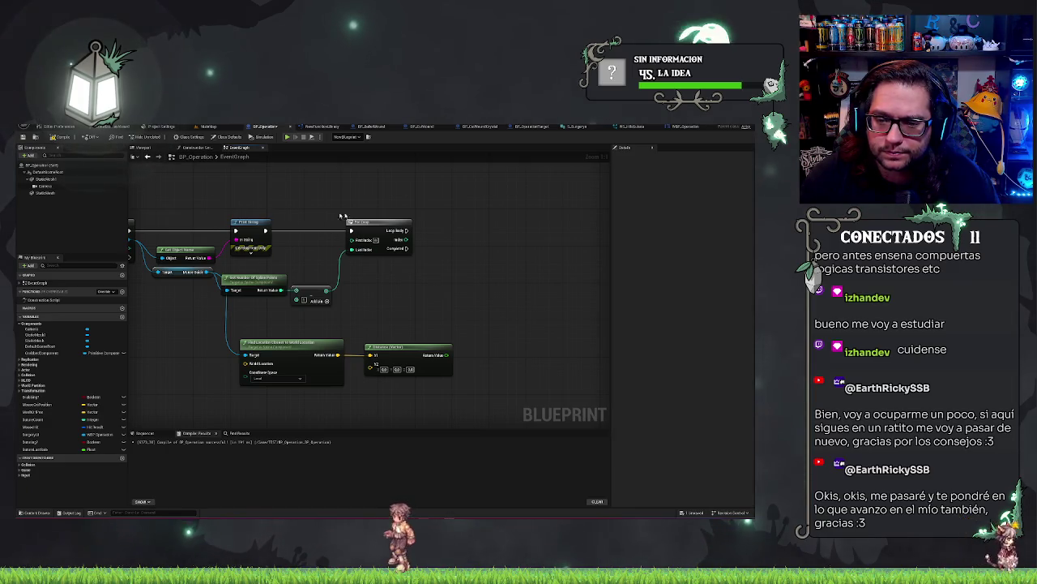
Delete the For Loop, Get Number Of Spline Points and Add nodes.
drag(481, 273, 546, 266)
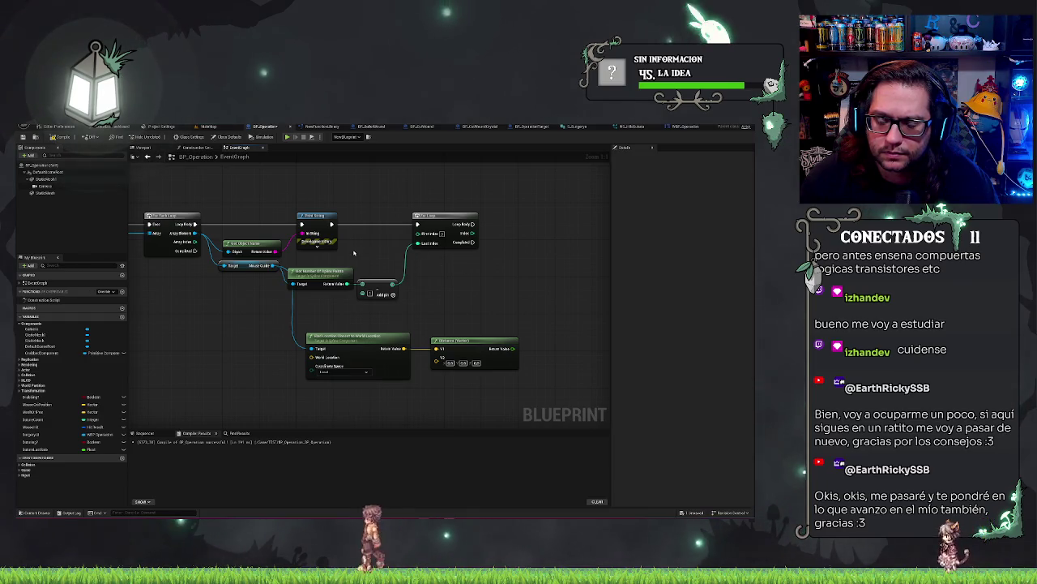
drag(338, 313, 440, 197)
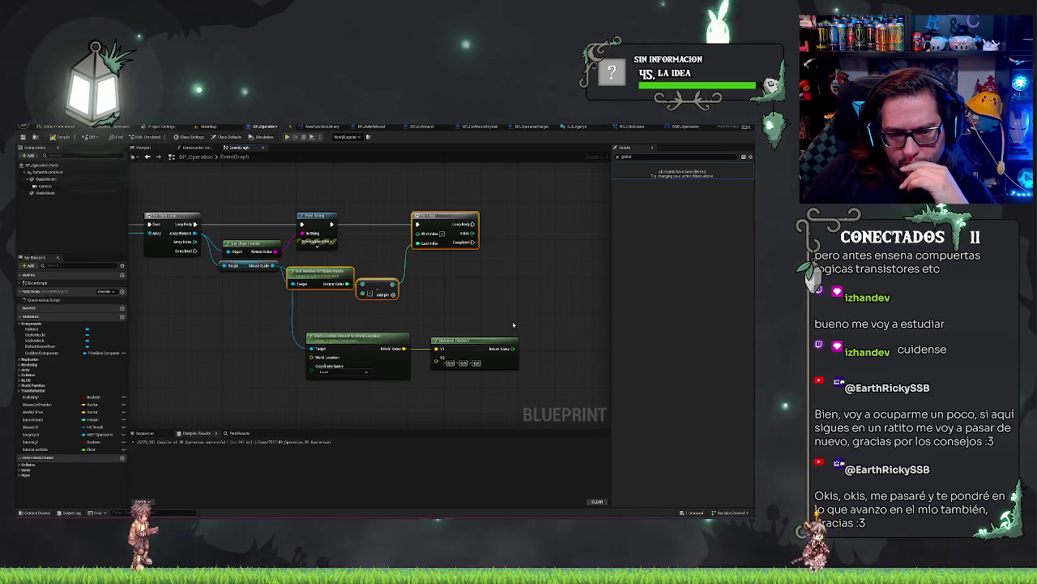
key(Delete)
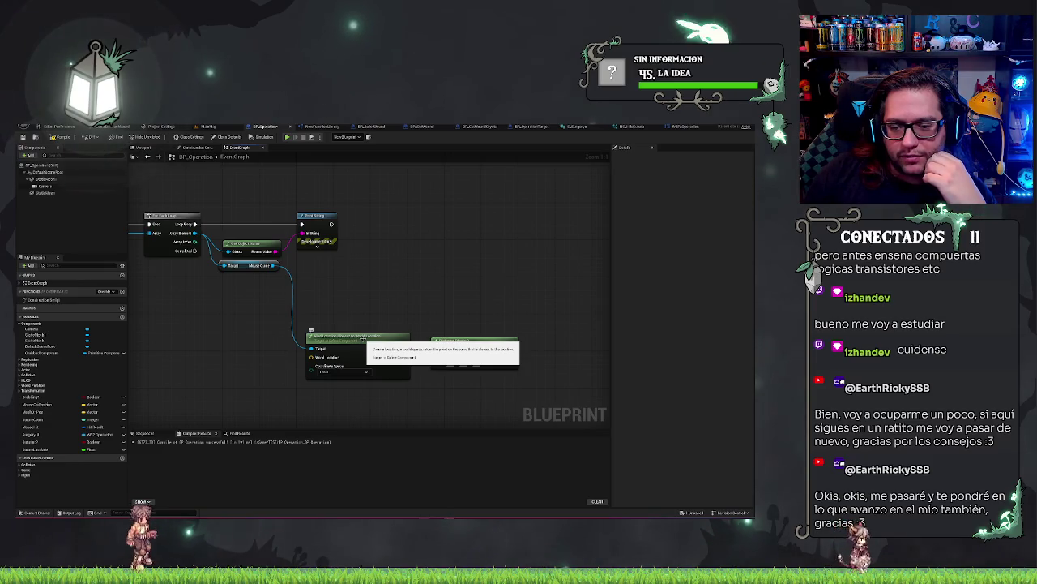
Move the Find Location and Distance nodes up beside the loop.
mouse_move(310, 349)
mouse_down()
mouse_move(315, 299)
mouse_move(273, 258)
mouse_move(322, 278)
mouse_up()
text(find lo)
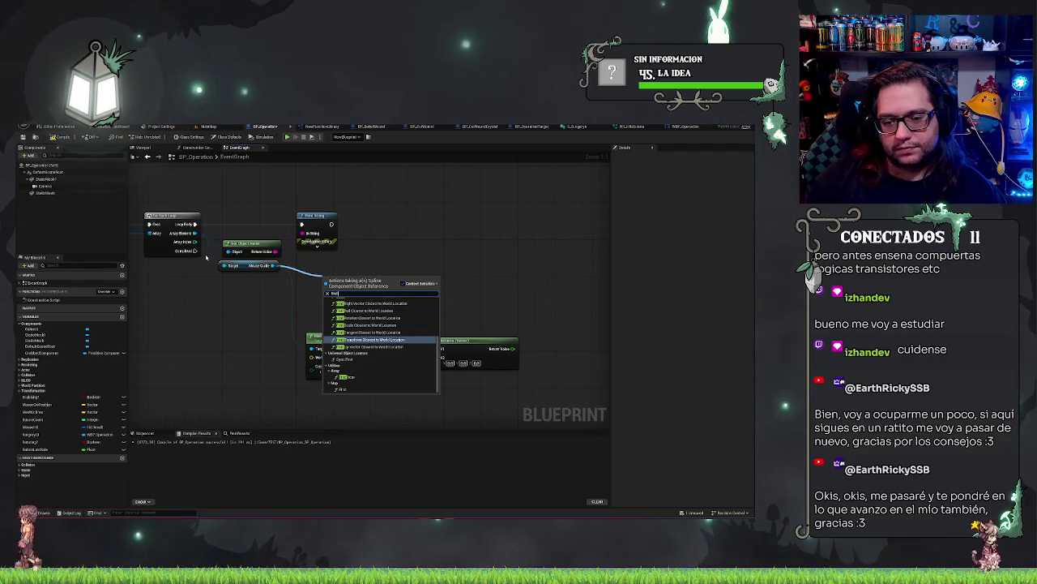
scroll(410, 326, up, 2)
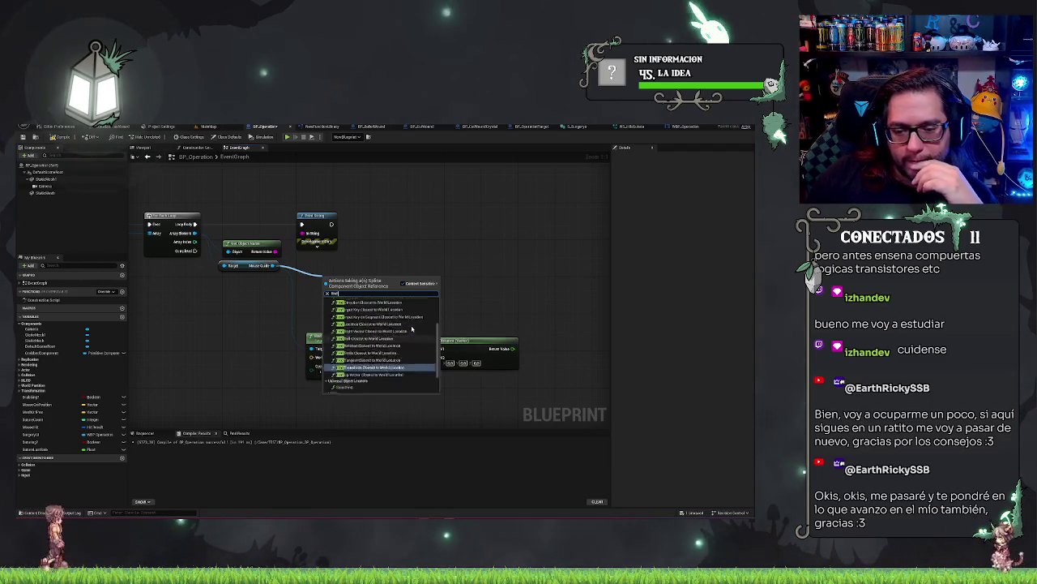
scroll(416, 335, up, 2)
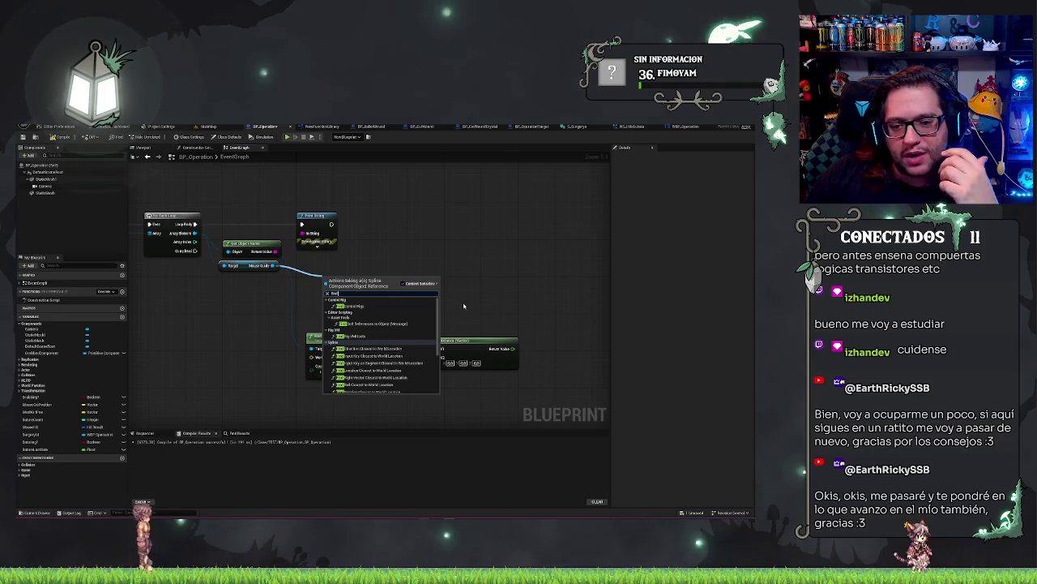
click(507, 237)
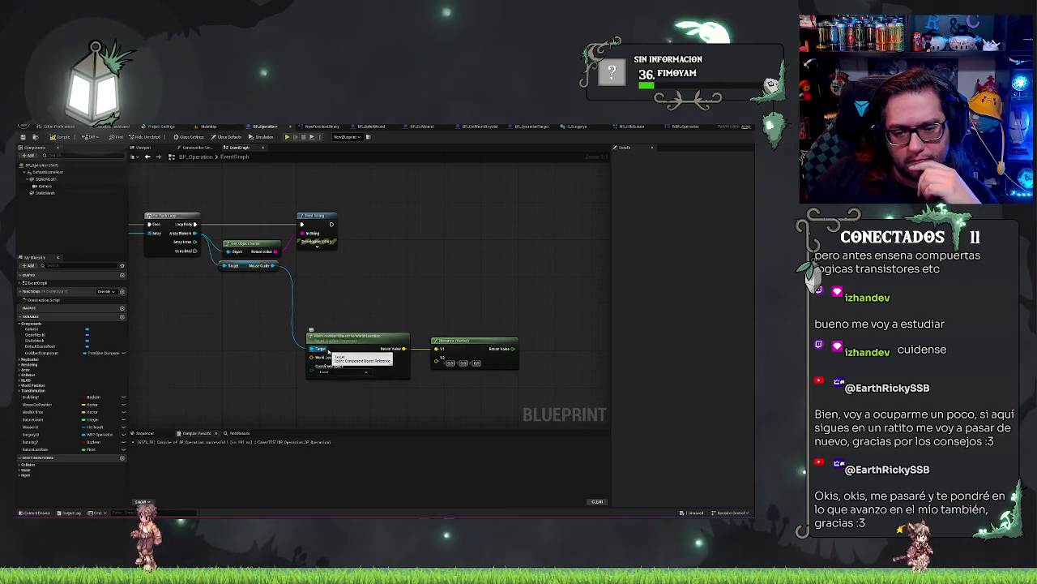
mouse_move(355, 345)
mouse_down()
mouse_move(381, 298)
mouse_move(339, 272)
mouse_up()
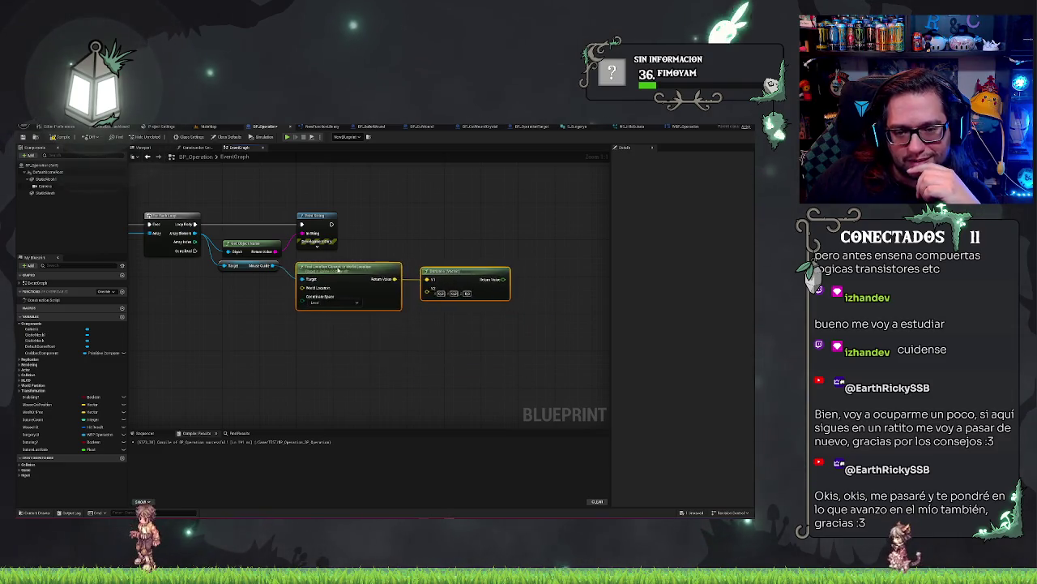
click(393, 262)
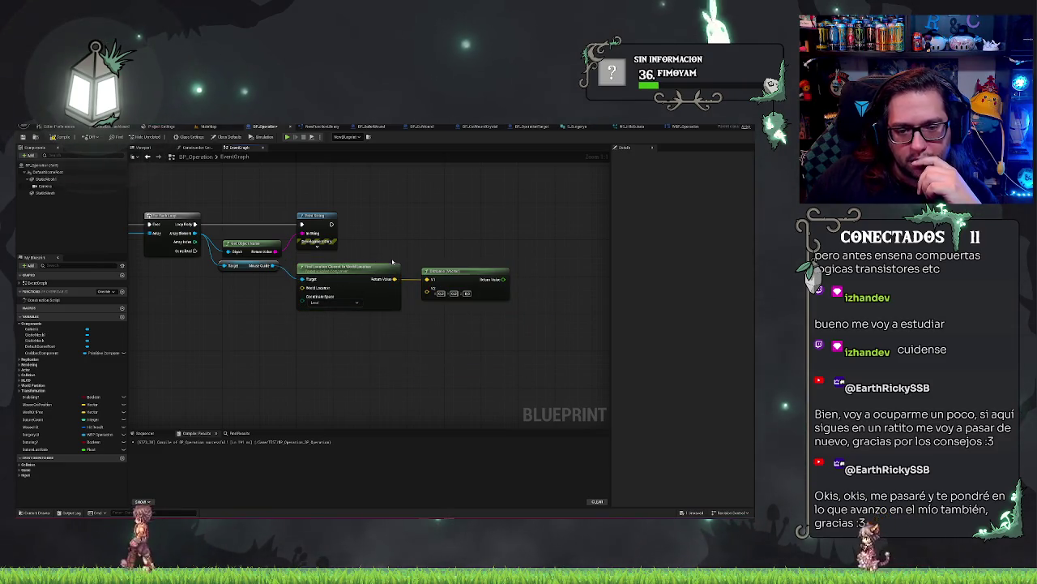
Drop a MouseHit getter into the event graph next to the node chain.
drag(228, 345, 366, 368)
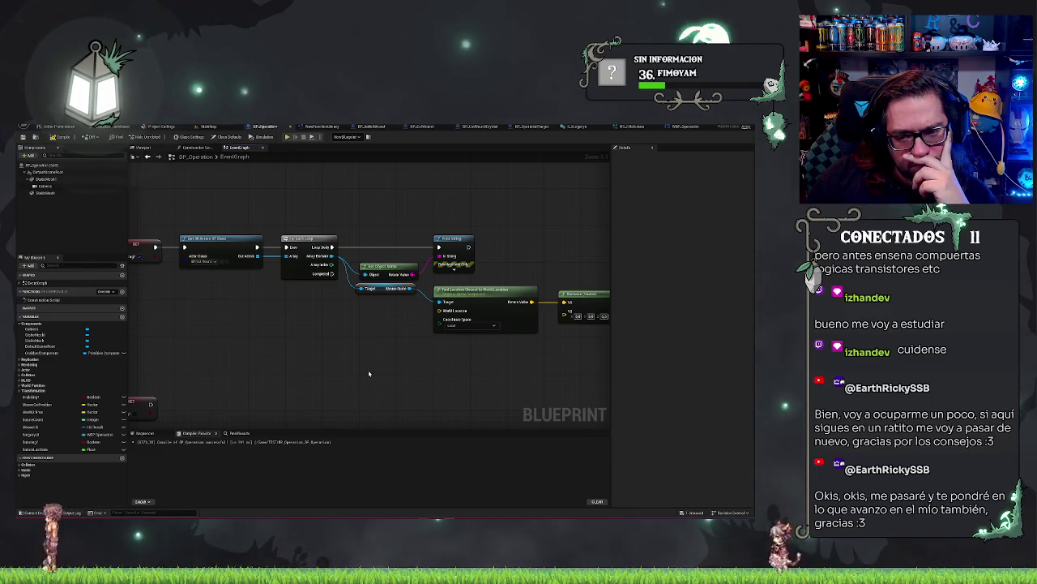
drag(429, 276, 343, 318)
drag(315, 255, 390, 231)
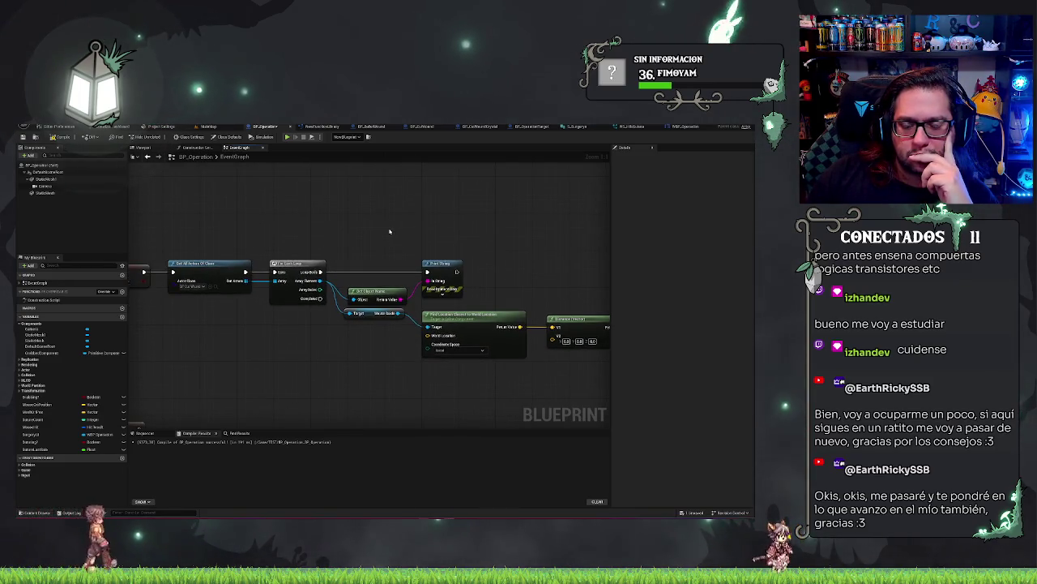
drag(341, 256, 254, 255)
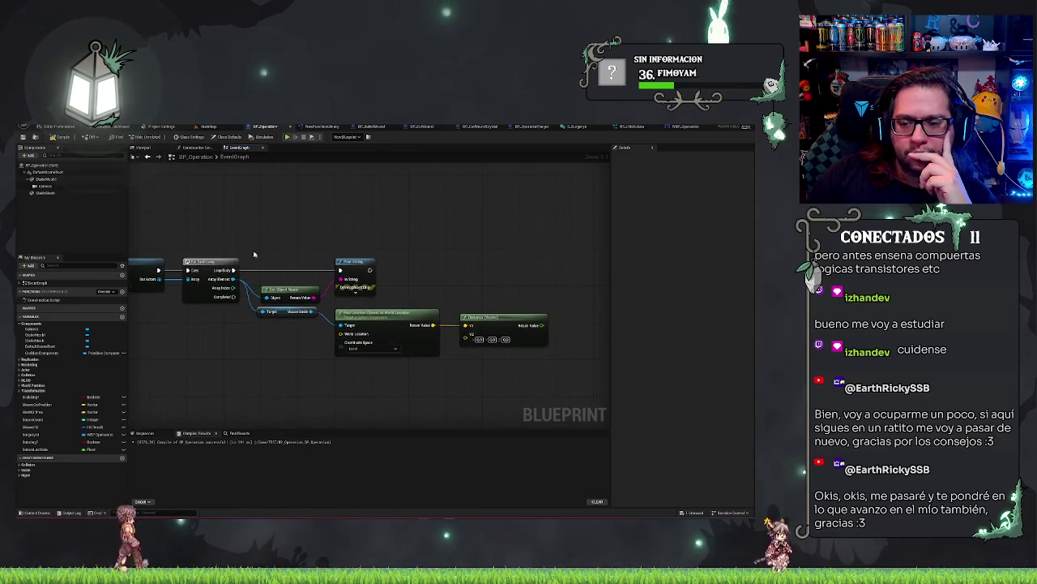
scroll(438, 333, down, 4)
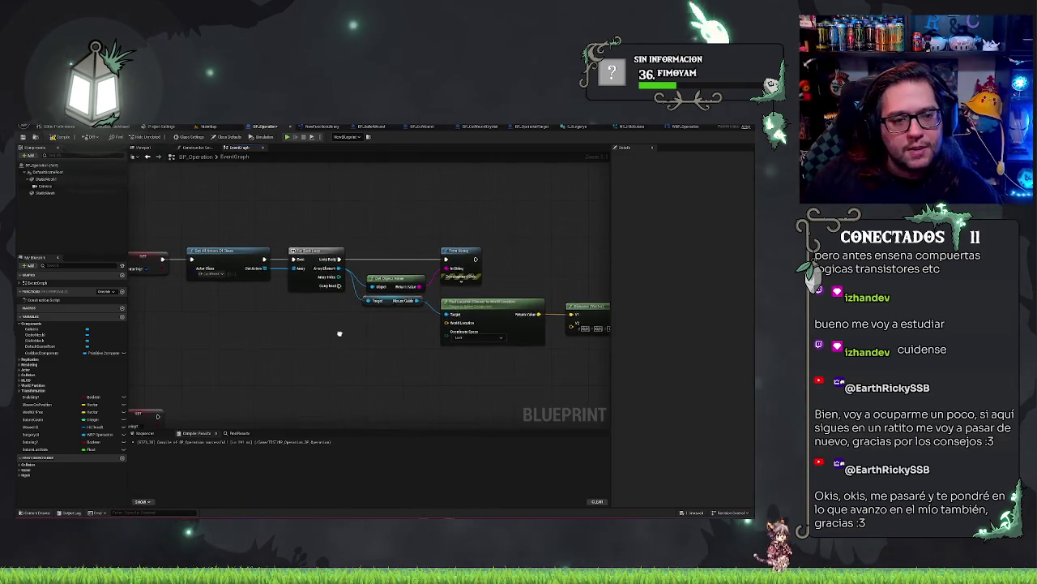
scroll(375, 353, up, 5)
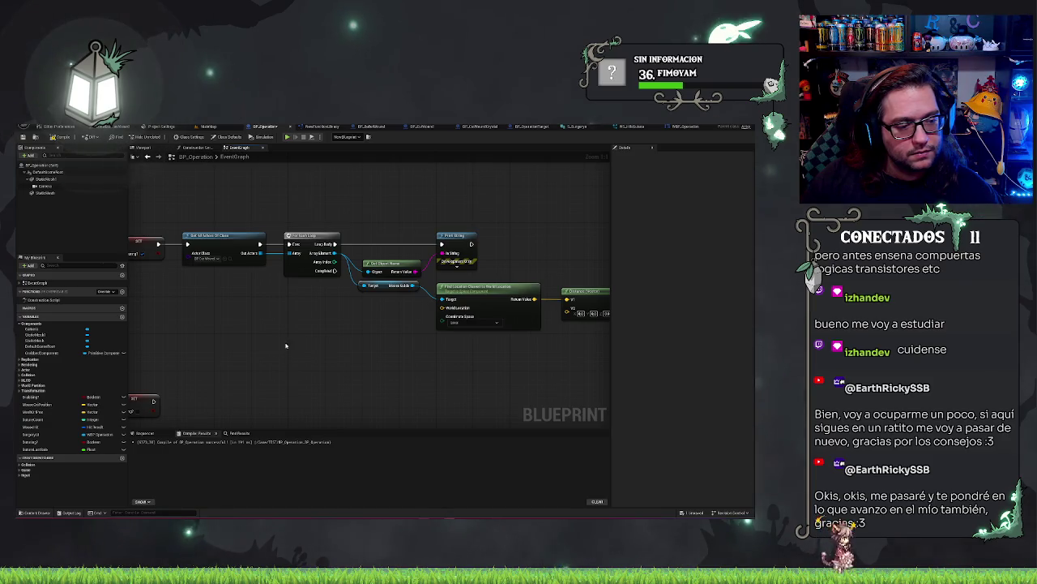
drag(285, 345, 264, 348)
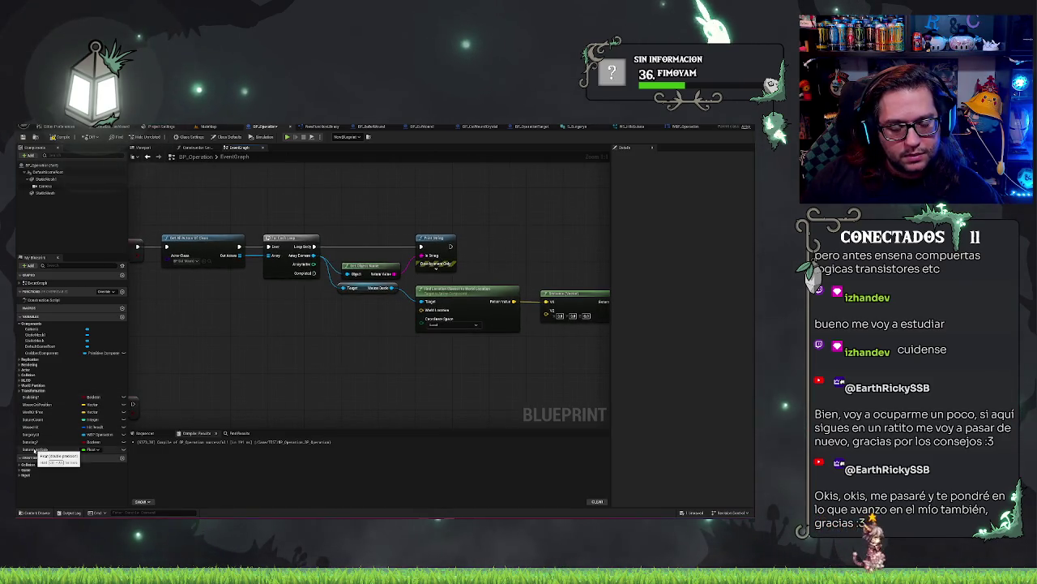
mouse_move(34, 427)
mouse_down()
mouse_move(322, 342)
mouse_move(355, 351)
mouse_up()
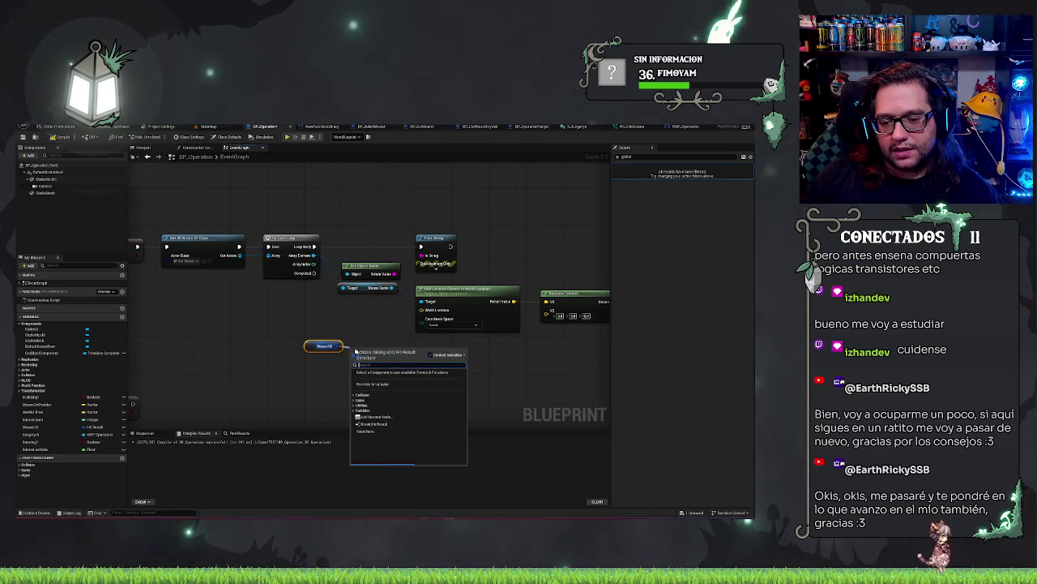
Add a Break Hit Result node for MouseHit and move it up near the loop.
click(368, 424)
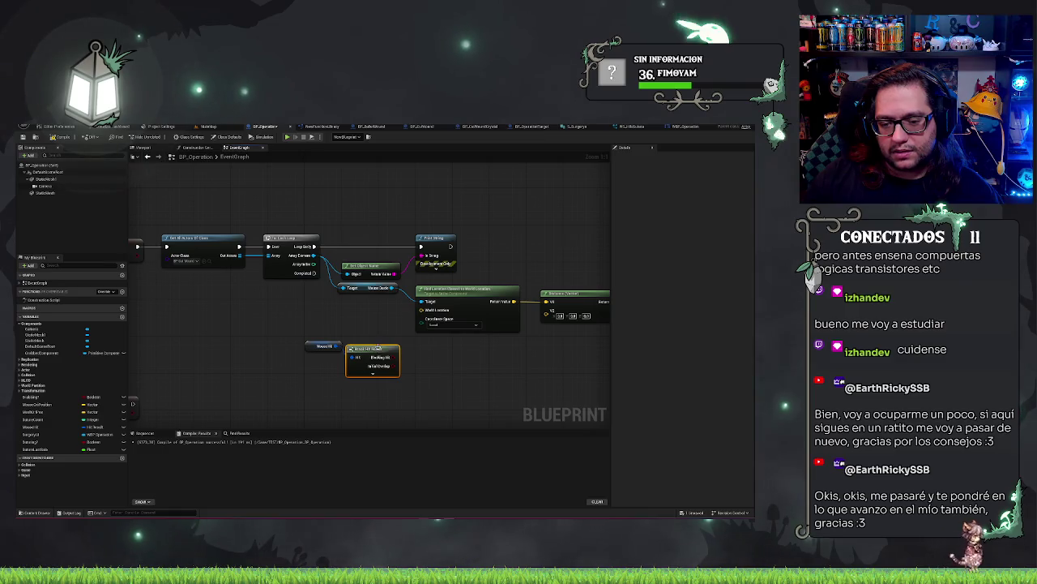
click(372, 372)
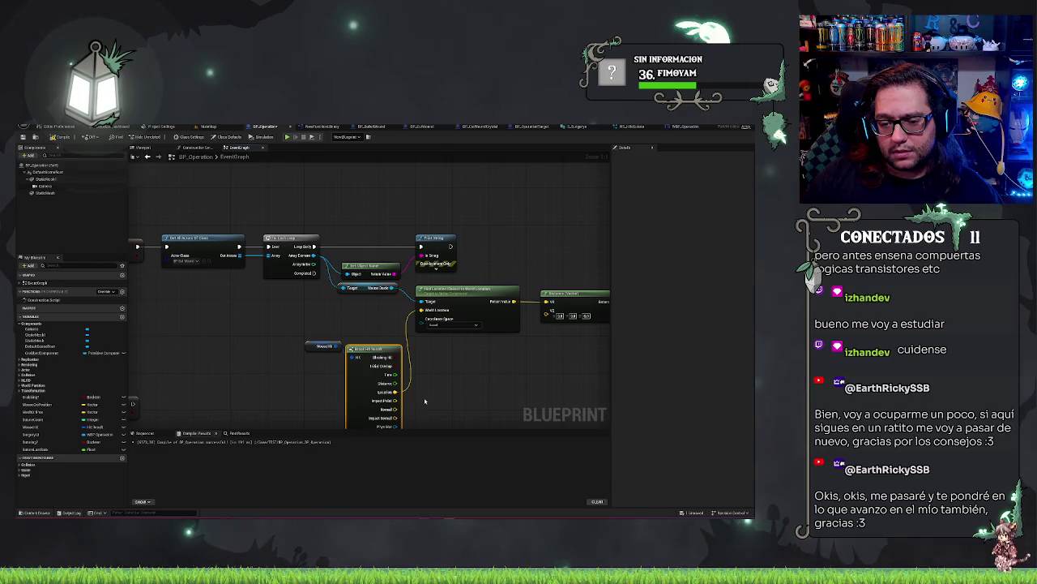
drag(424, 400, 409, 367)
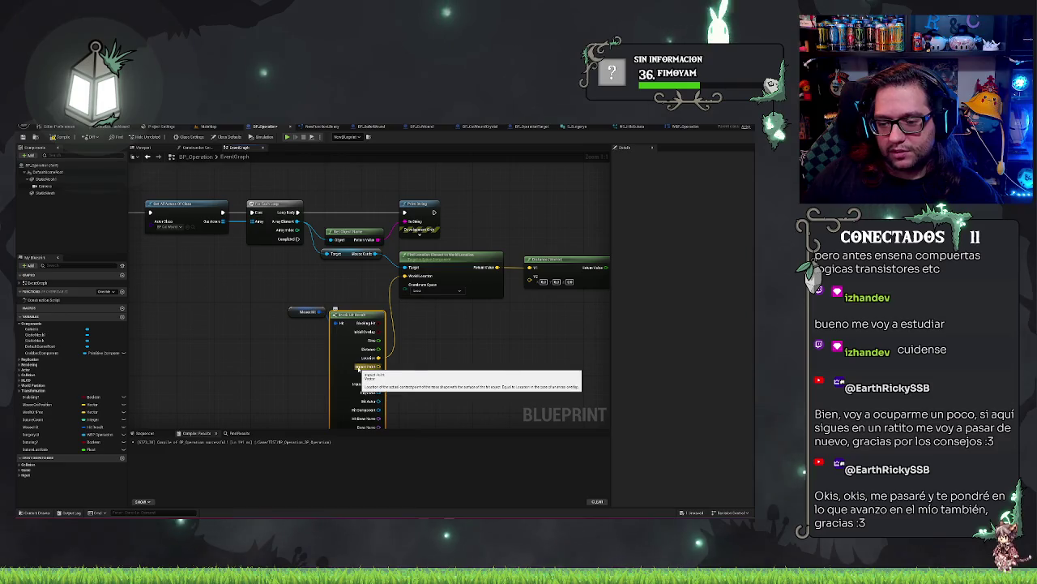
drag(450, 387, 440, 321)
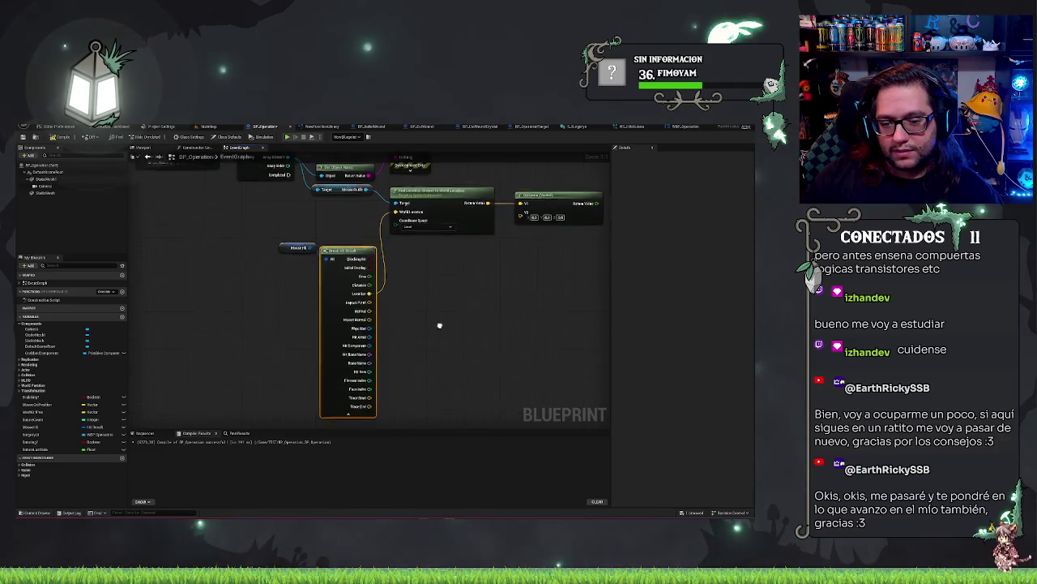
click(359, 415)
drag(296, 243, 347, 343)
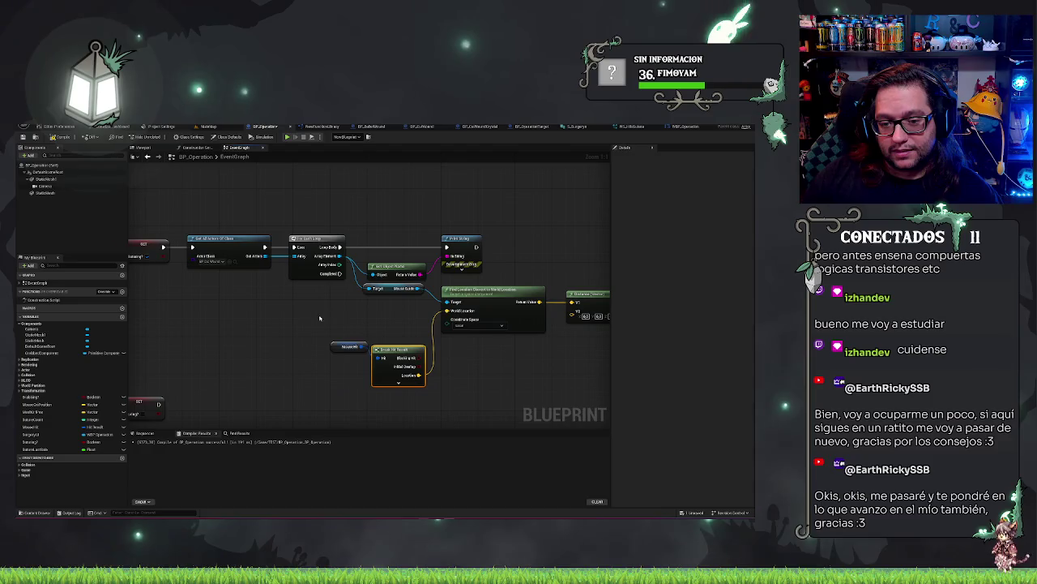
ctrl+click(397, 350)
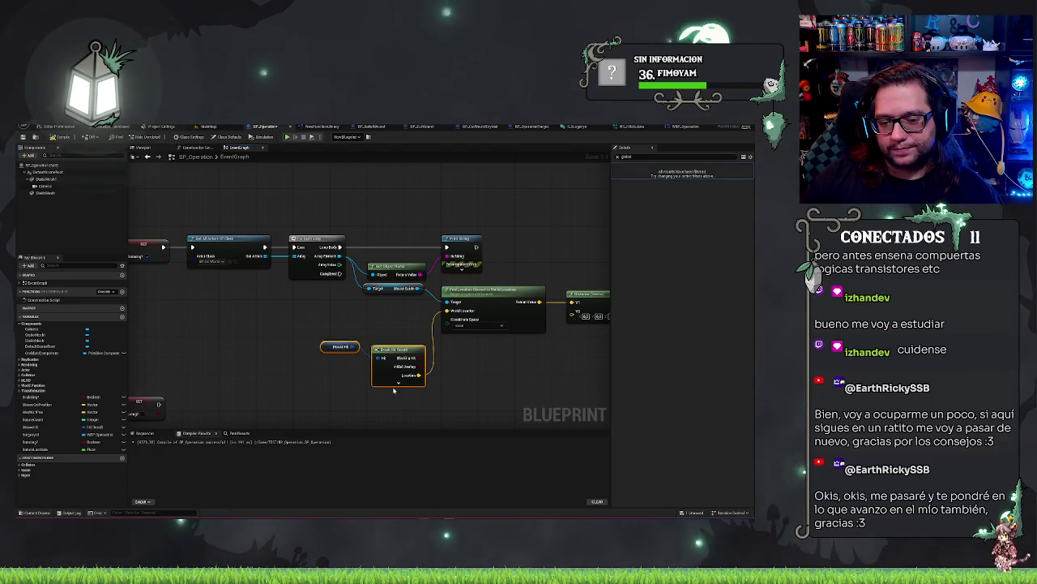
drag(397, 350, 398, 304)
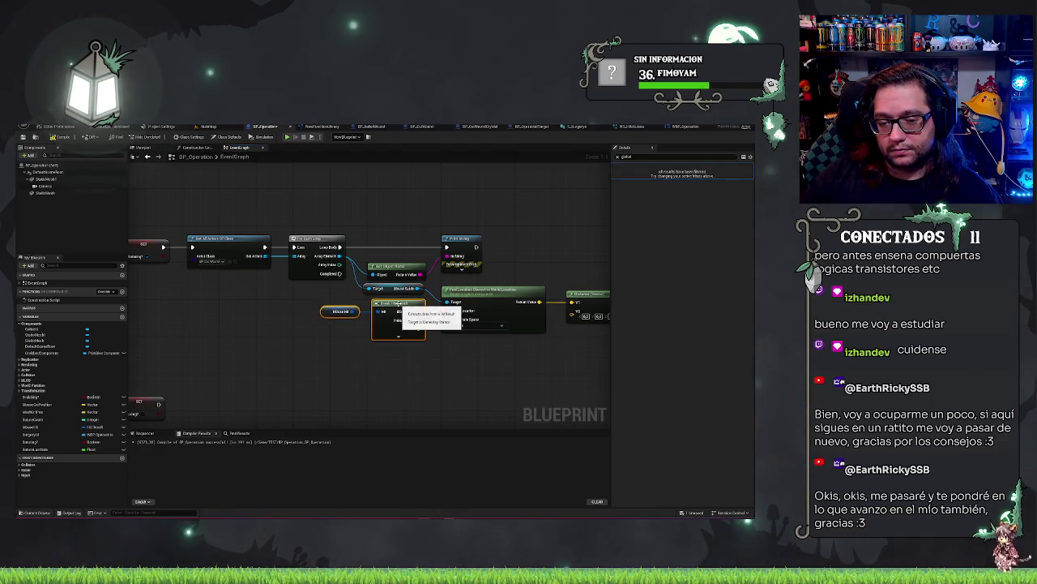
Wire the hit Location into Distance's V2 and set the coordinate space to World.
drag(507, 370, 372, 380)
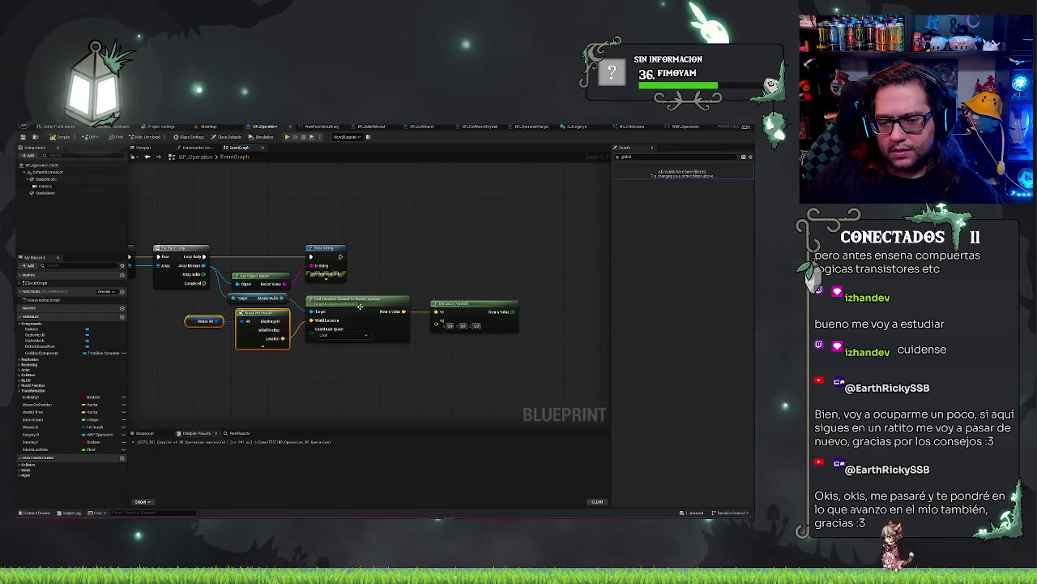
mouse_move(285, 339)
mouse_down()
mouse_move(454, 324)
mouse_move(437, 321)
mouse_up()
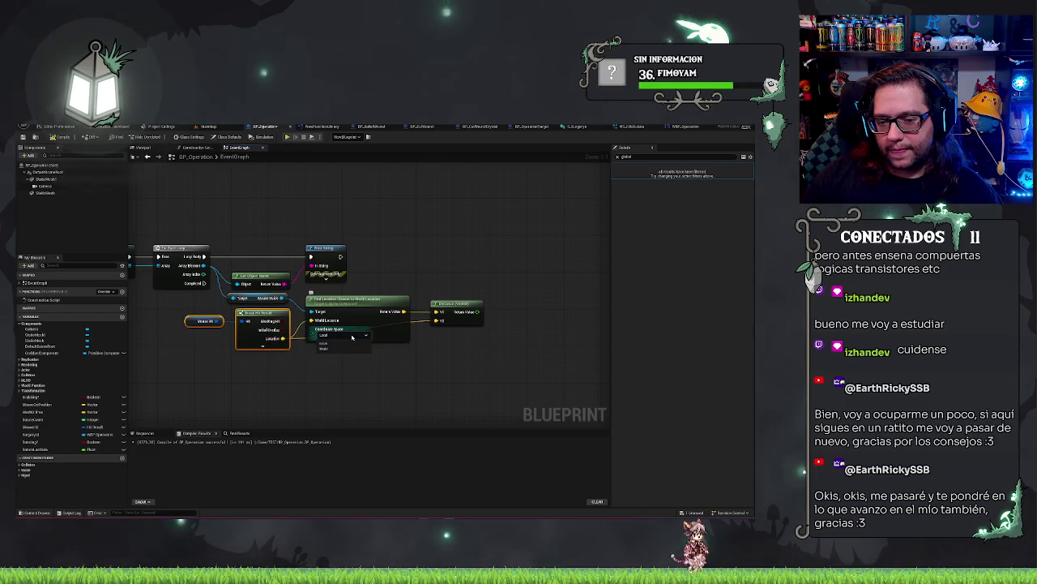
click(325, 349)
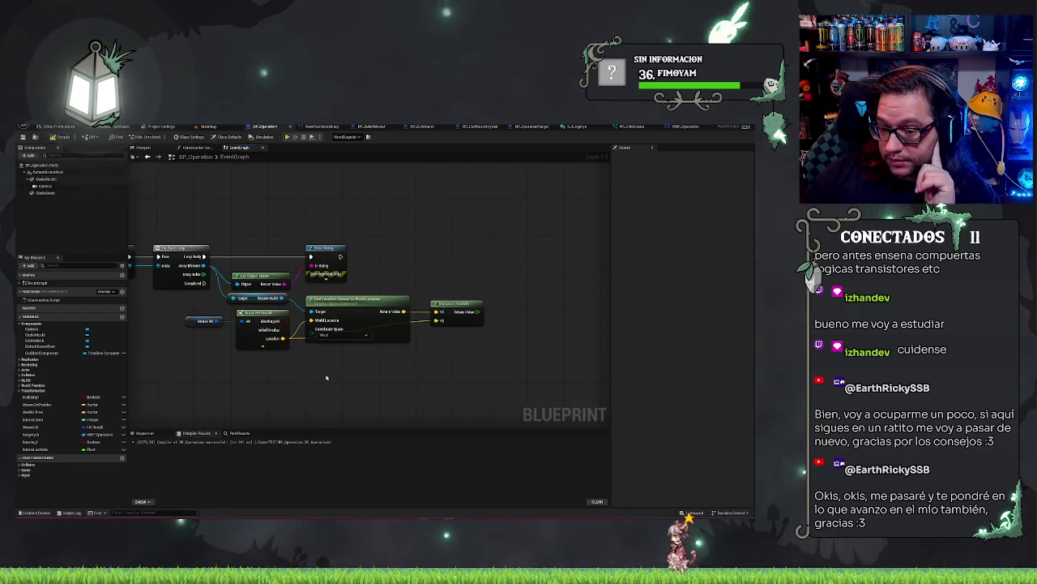
mouse_move(446, 281)
mouse_down()
mouse_move(403, 281)
mouse_move(460, 288)
mouse_up()
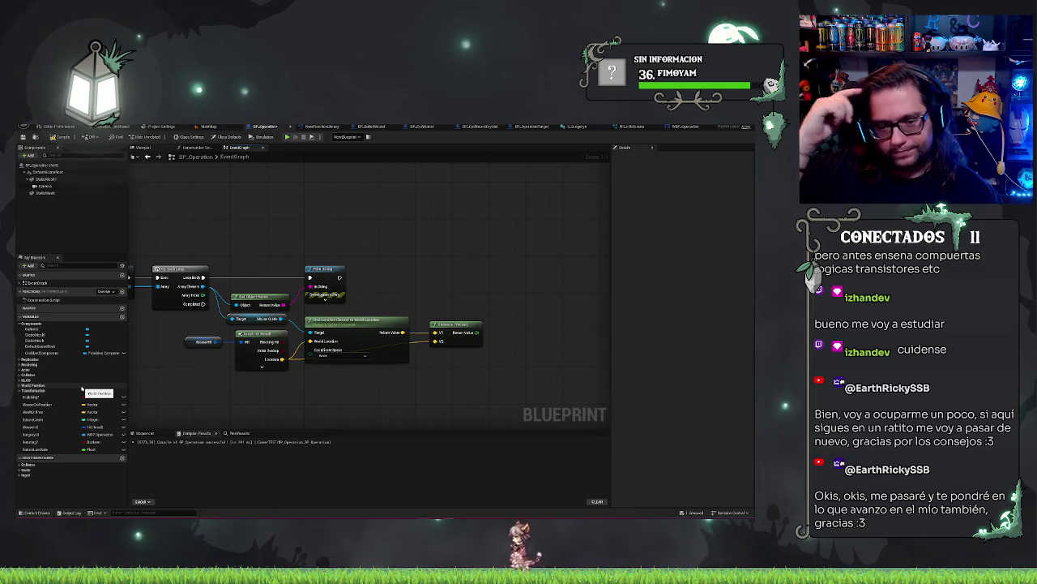
drag(204, 287, 481, 289)
Add a SET Saved Candidate node storing the Array Element and line it up with the chain.
click(521, 319)
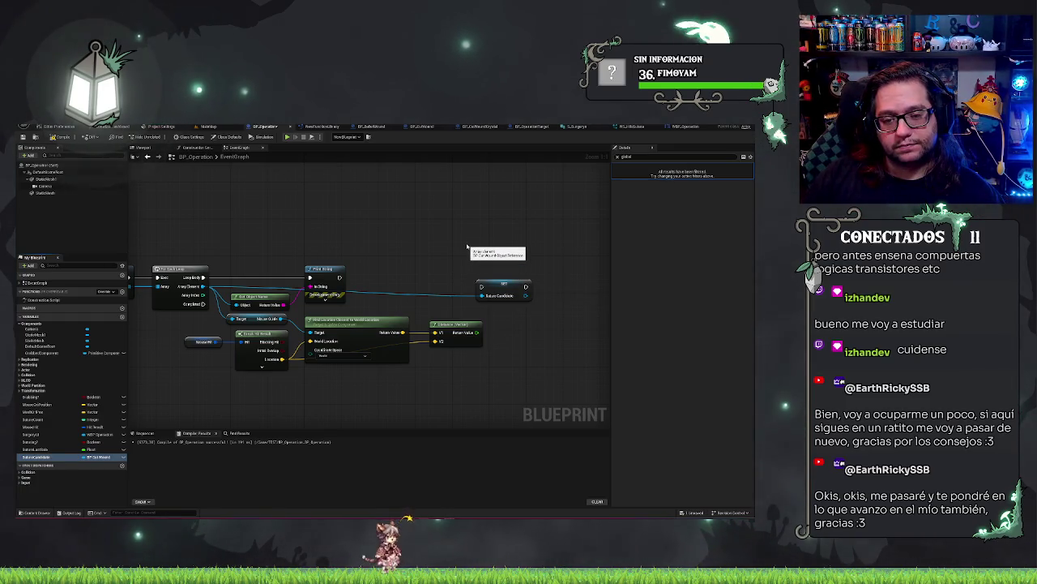
mouse_move(503, 286)
mouse_down()
mouse_move(513, 276)
mouse_move(475, 276)
mouse_up()
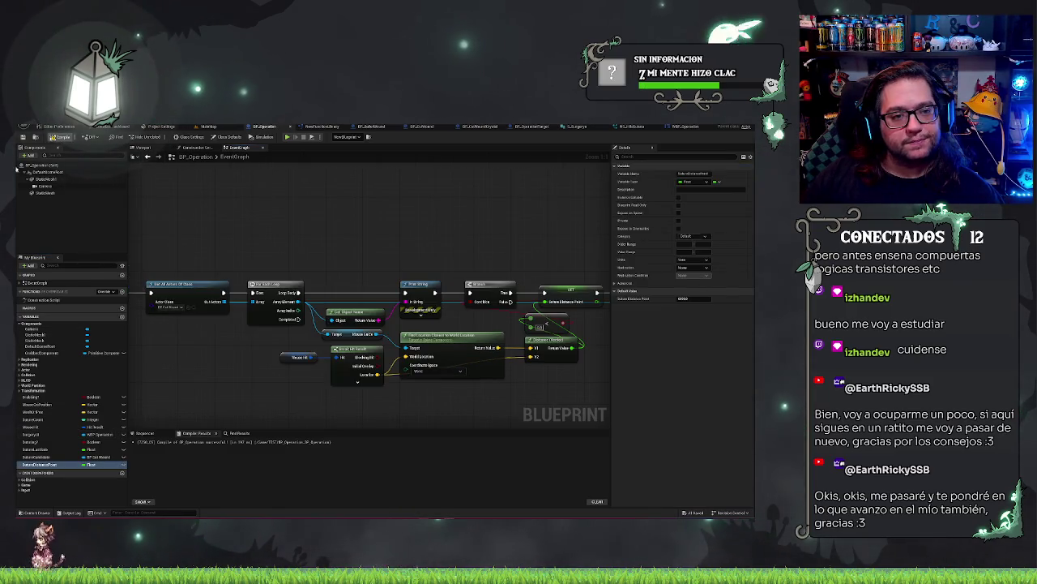
drag(304, 218, 279, 204)
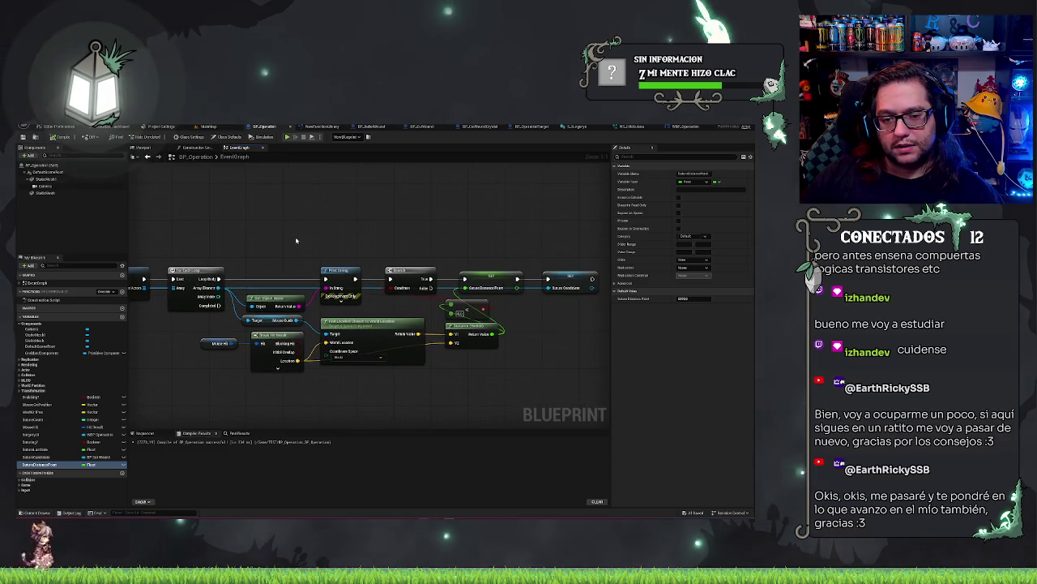
Run Print String on loop Completed, printing Get Object Name of Saved Candidate.
drag(322, 276, 324, 279)
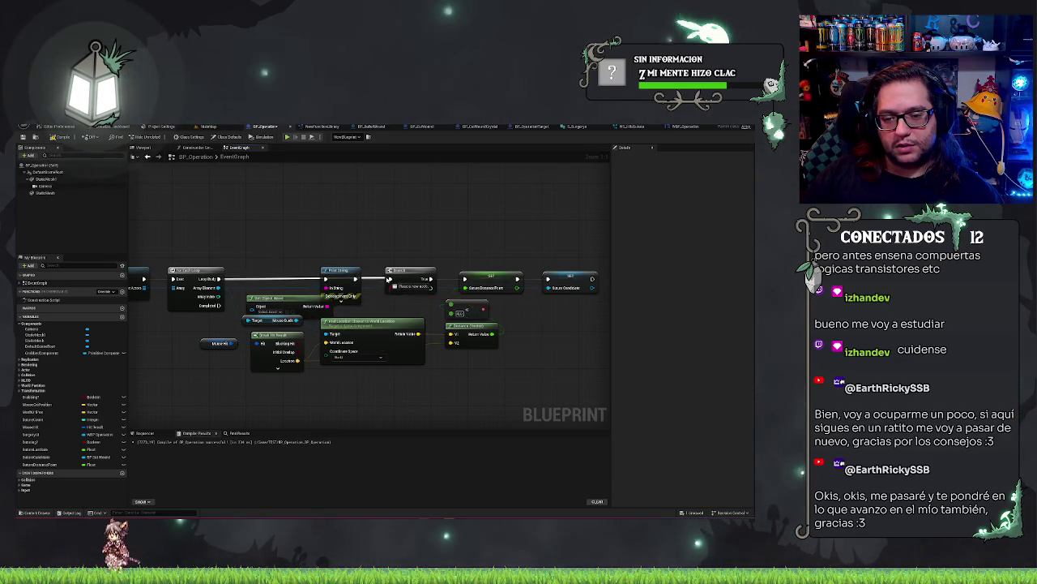
mouse_move(329, 305)
mouse_down()
mouse_move(349, 285)
mouse_move(482, 277)
mouse_move(419, 329)
mouse_up()
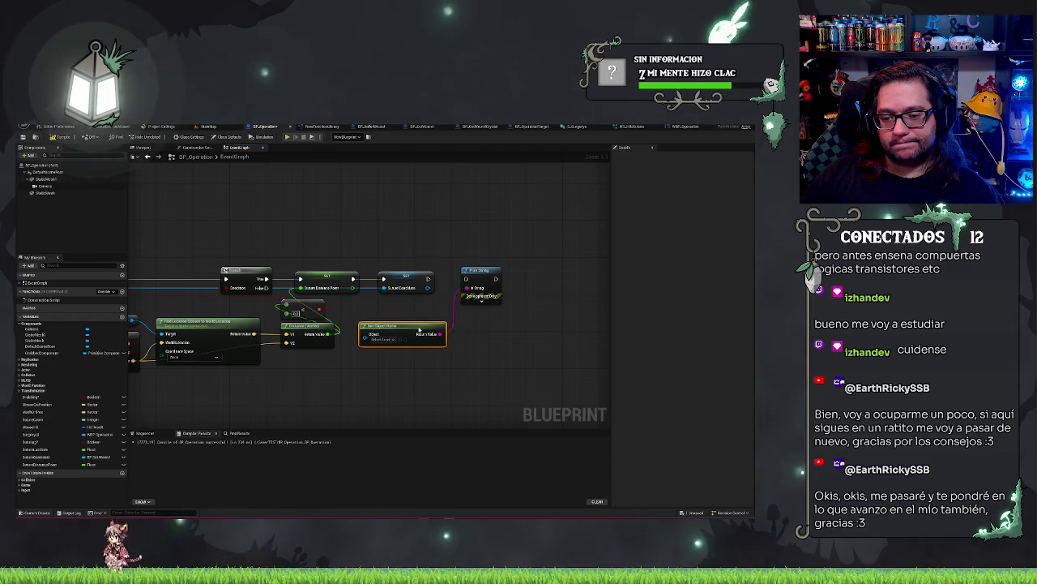
mouse_move(214, 279)
mouse_down()
mouse_move(600, 256)
mouse_move(346, 255)
mouse_move(439, 333)
mouse_up()
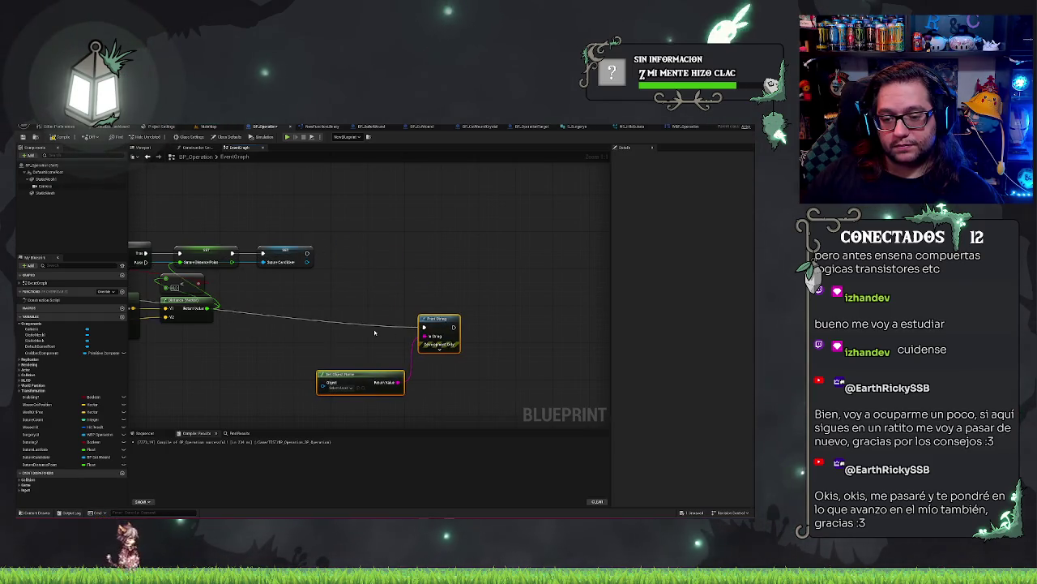
key(q)
mouse_move(35, 458)
mouse_down()
mouse_move(424, 302)
mouse_move(564, 326)
mouse_up()
mouse_move(544, 287)
mouse_down()
mouse_move(527, 223)
mouse_move(480, 340)
mouse_up()
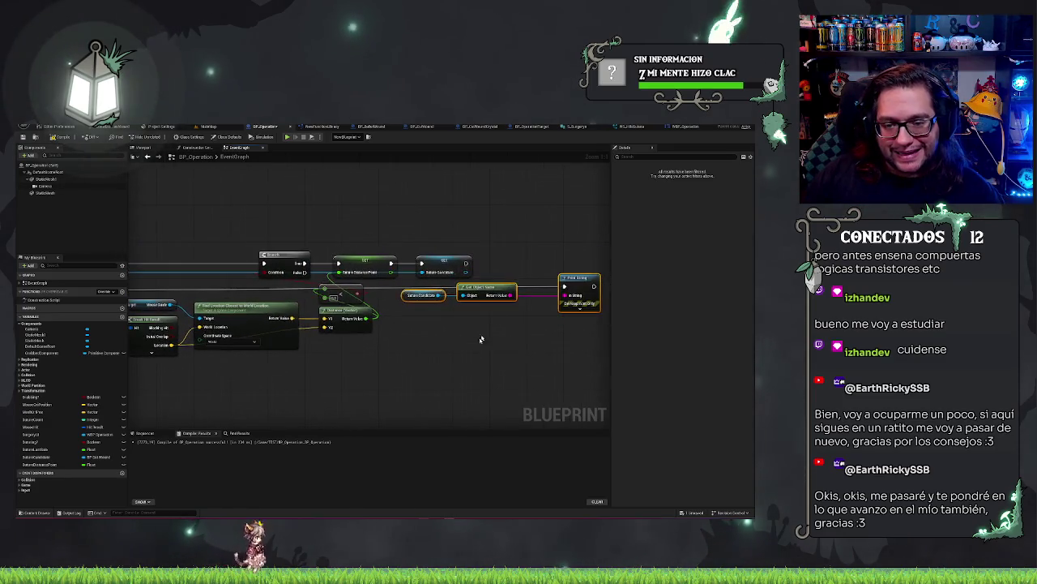
Rearrange the hit, distance and Branch nodes into a tidy loop layout.
drag(412, 313, 401, 325)
drag(409, 381, 559, 368)
drag(389, 397, 407, 394)
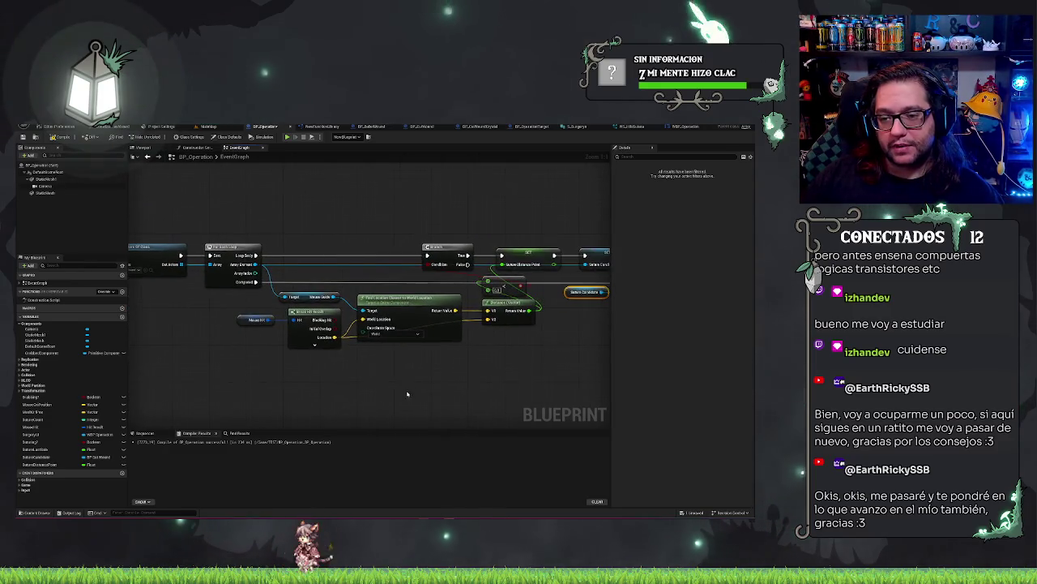
drag(212, 279, 532, 373)
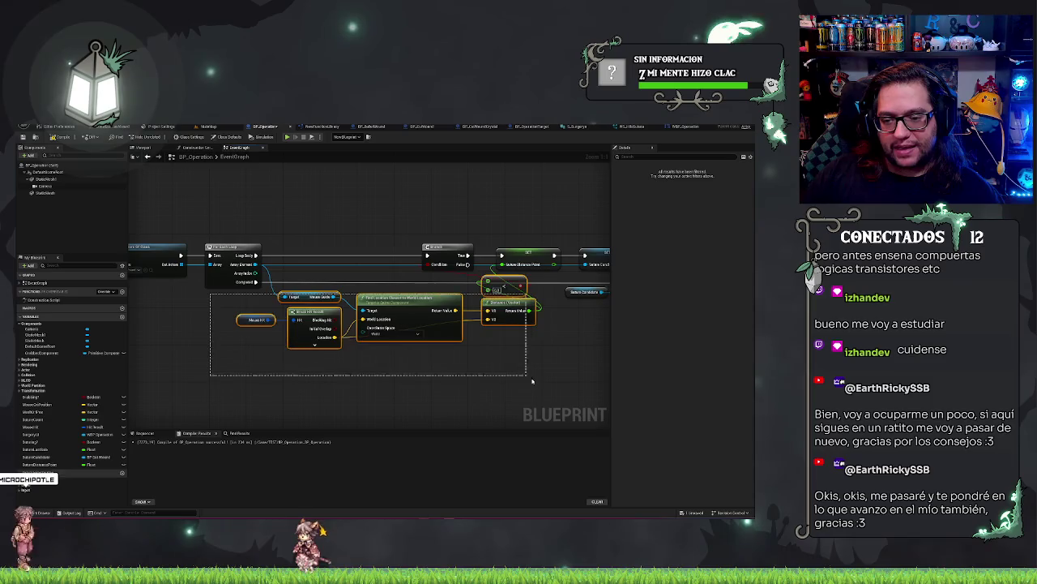
drag(390, 308, 371, 308)
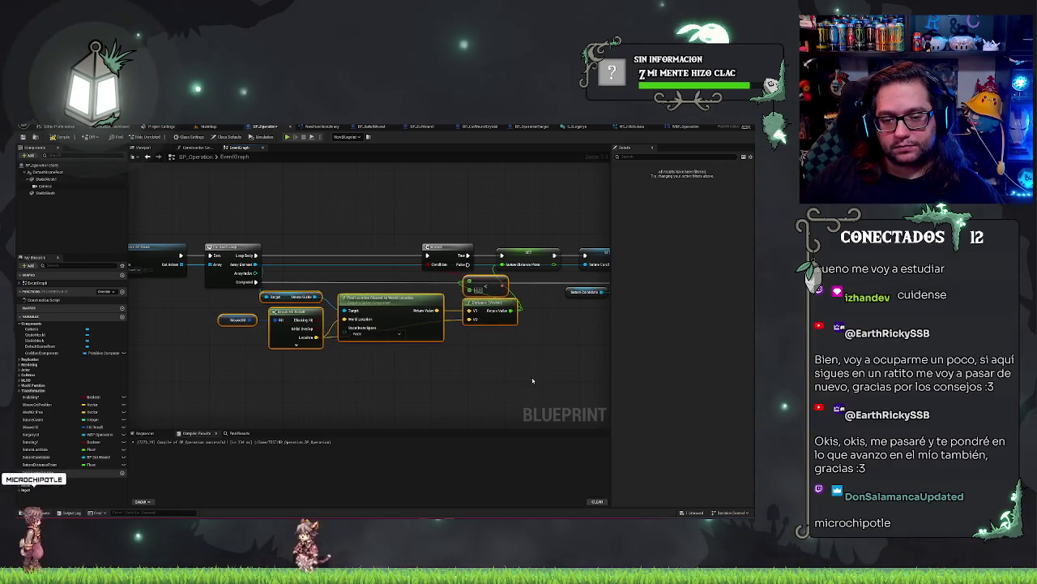
drag(264, 329, 272, 328)
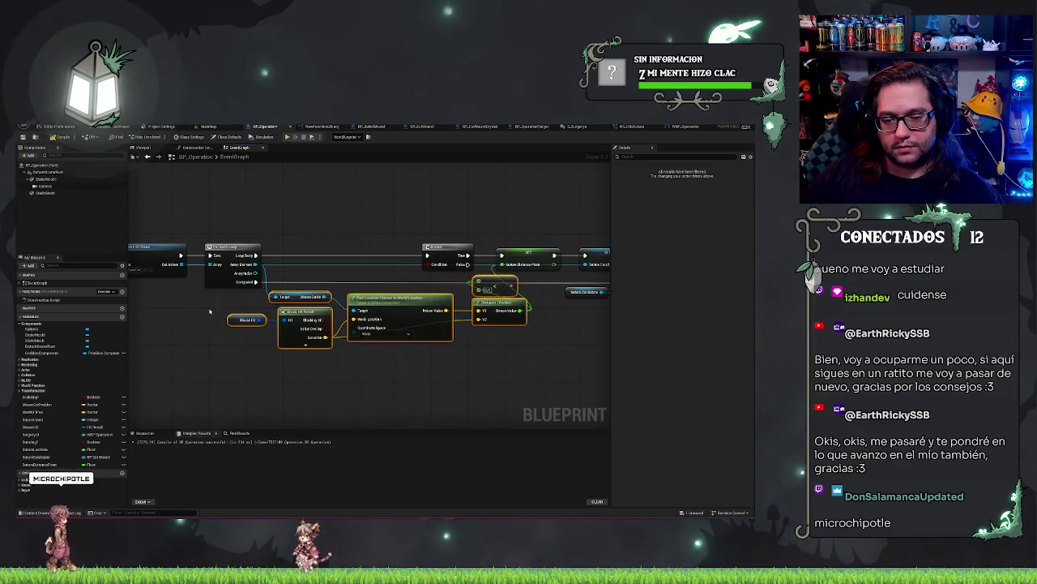
ctrl+click(469, 283)
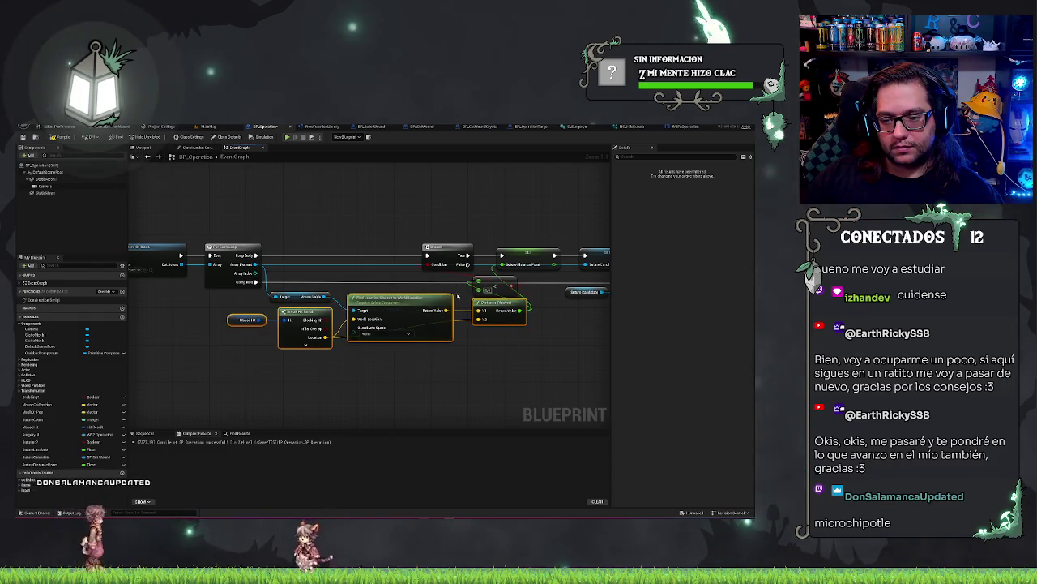
drag(483, 288, 468, 287)
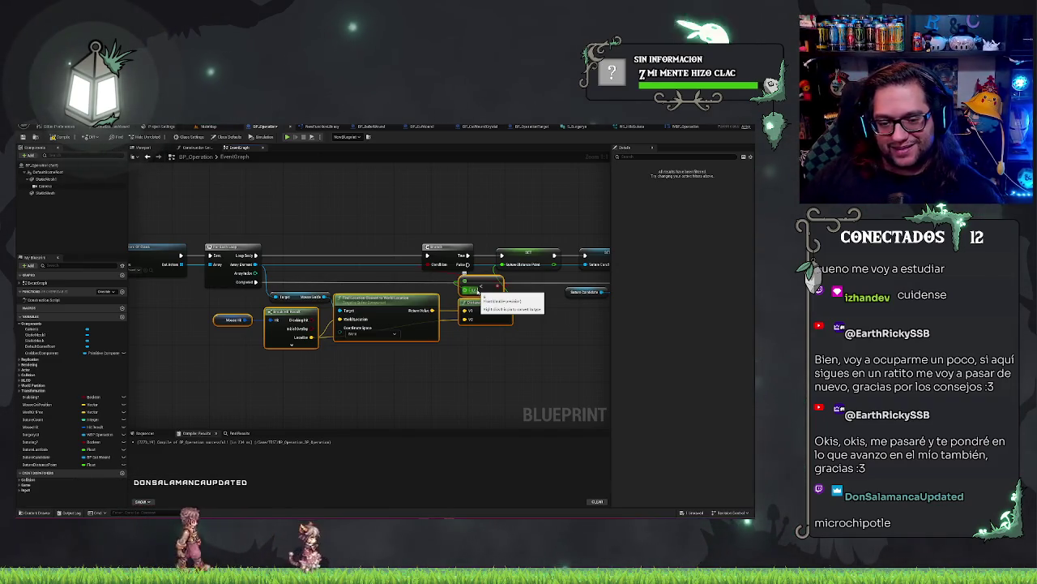
drag(478, 290, 484, 289)
click(431, 221)
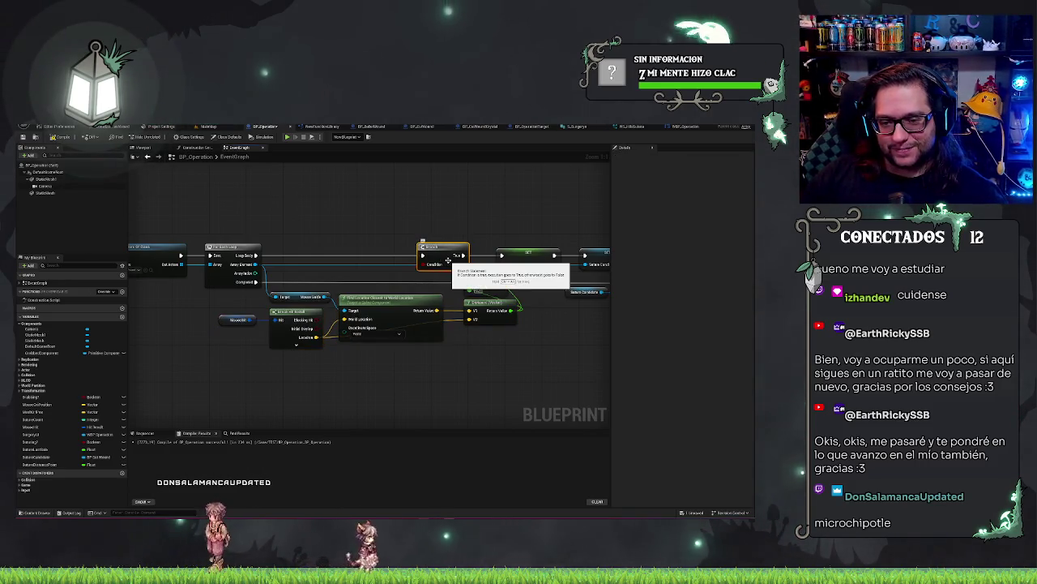
drag(453, 258, 401, 258)
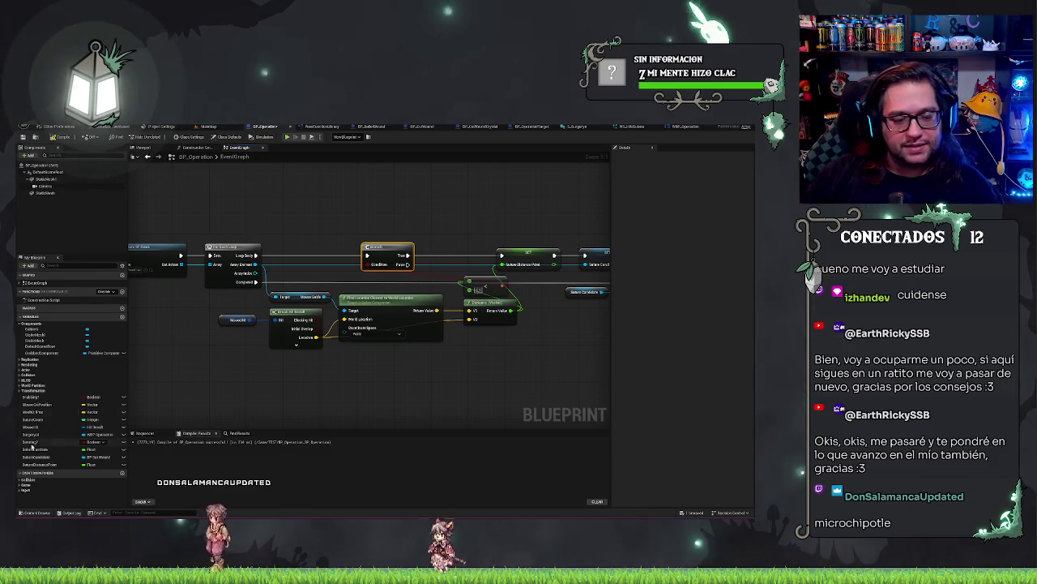
Add a Saved Distance Point getter to the graph and compile BP_Operation.
drag(48, 464, 414, 347)
drag(437, 289, 412, 292)
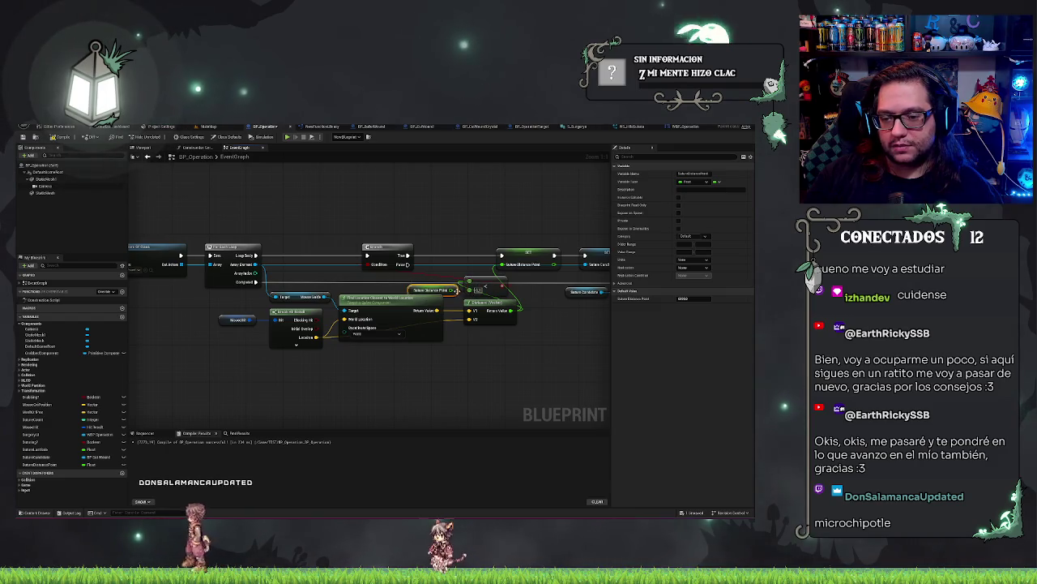
drag(522, 358, 470, 367)
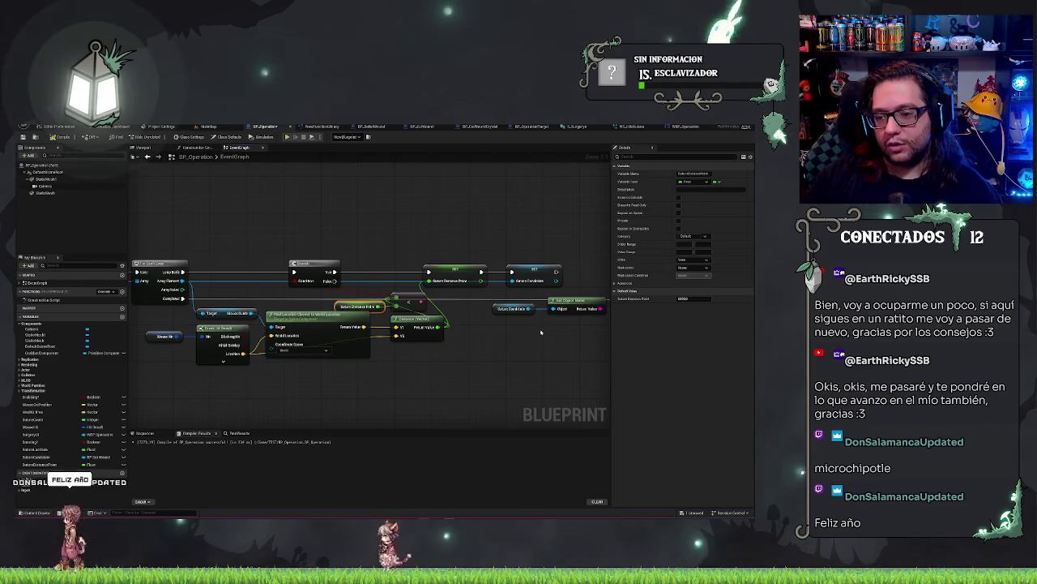
click(59, 137)
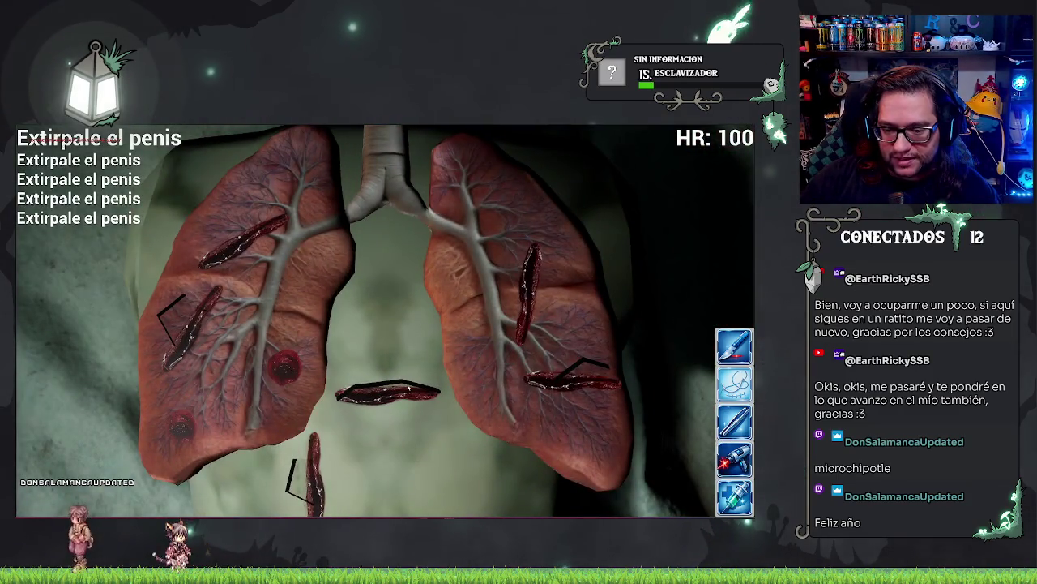
Click the central incision during play to test candidate picking, then stop the test.
click(395, 379)
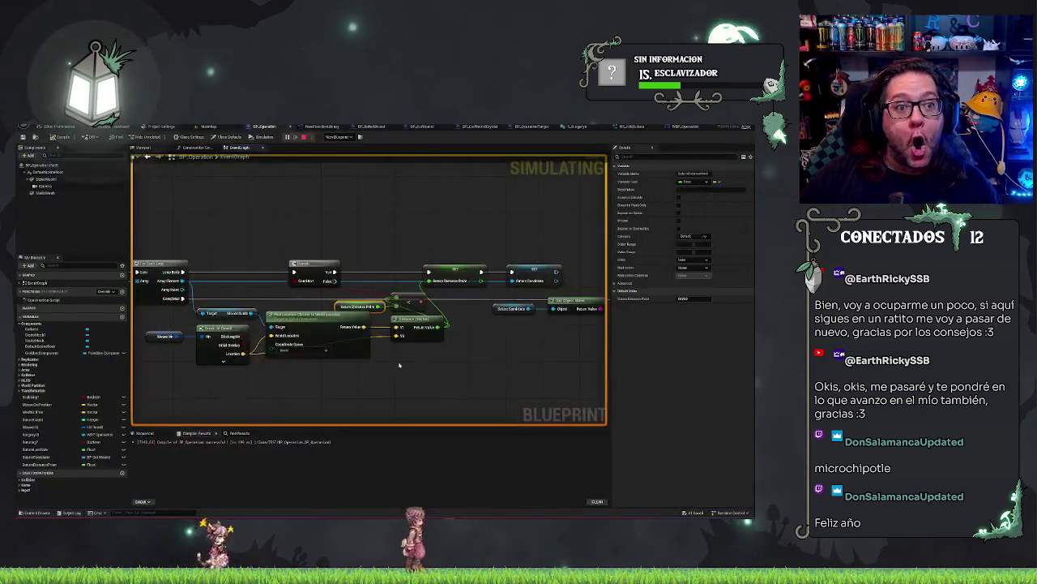
key(Escape)
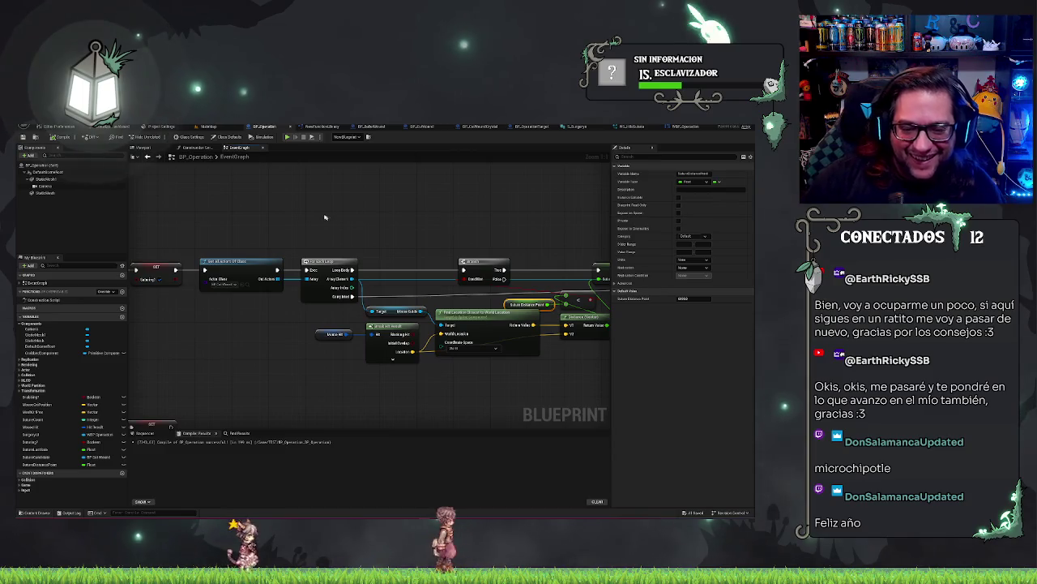
Insert the Saturn Distance Point and Saturn Candidate setters right after SaturnBegin.
drag(324, 217, 396, 246)
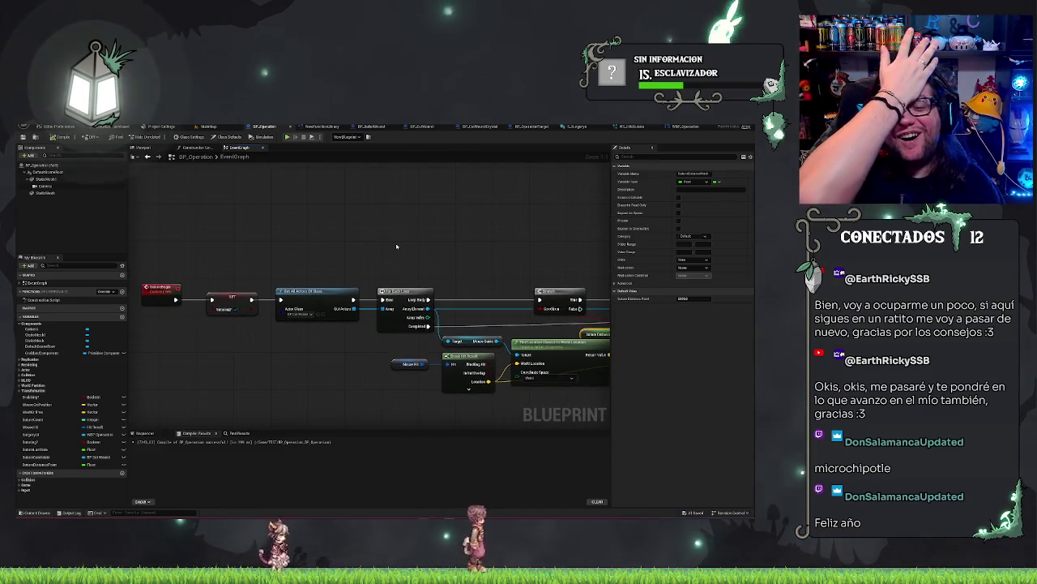
mouse_move(398, 229)
mouse_down()
mouse_move(354, 232)
mouse_move(357, 221)
mouse_move(539, 227)
mouse_up()
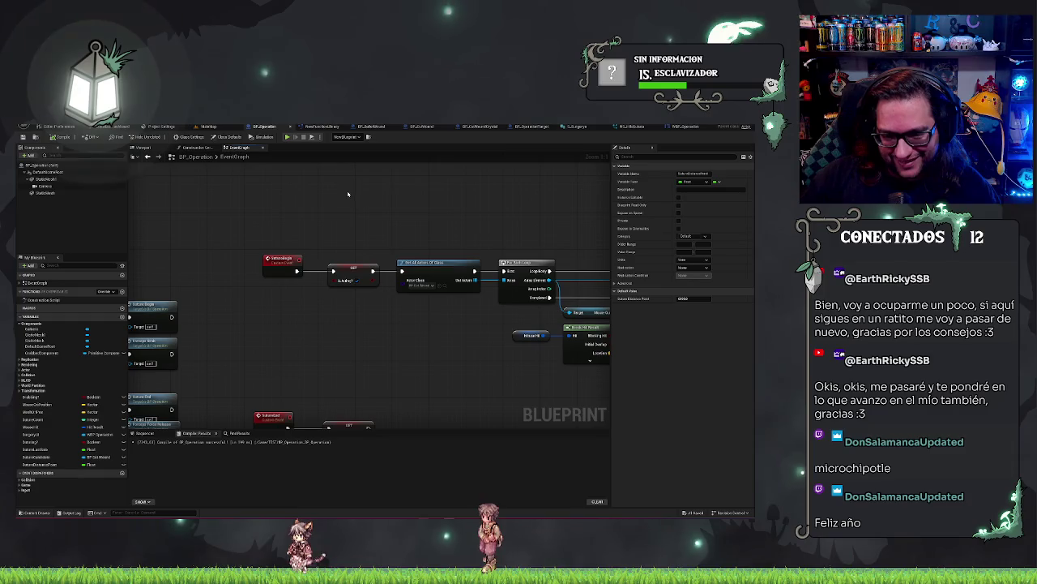
mouse_move(262, 203)
mouse_down()
mouse_move(220, 234)
mouse_move(406, 324)
mouse_move(558, 370)
mouse_move(416, 376)
mouse_move(653, 343)
mouse_up()
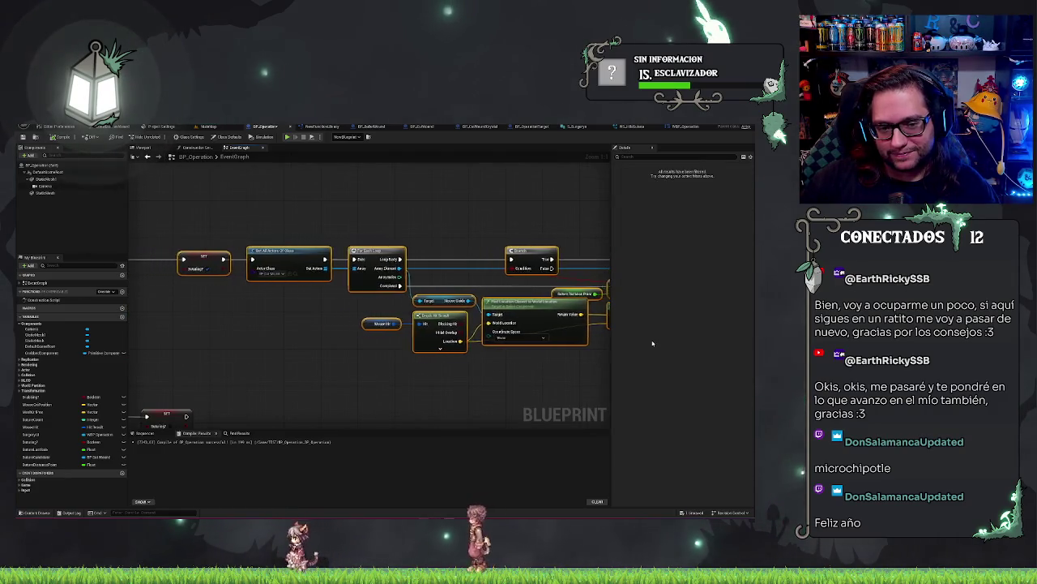
mouse_move(41, 464)
mouse_down()
mouse_move(369, 296)
mouse_move(324, 365)
mouse_move(458, 346)
mouse_move(453, 333)
mouse_up()
drag(401, 298, 402, 270)
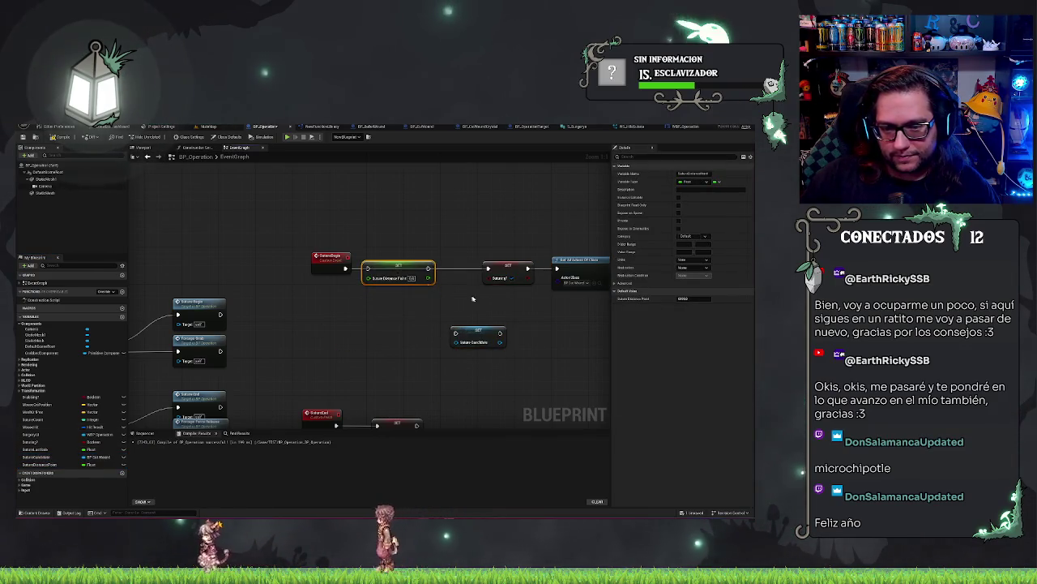
mouse_move(397, 341)
mouse_down()
mouse_move(393, 281)
mouse_move(394, 326)
mouse_move(667, 367)
mouse_up()
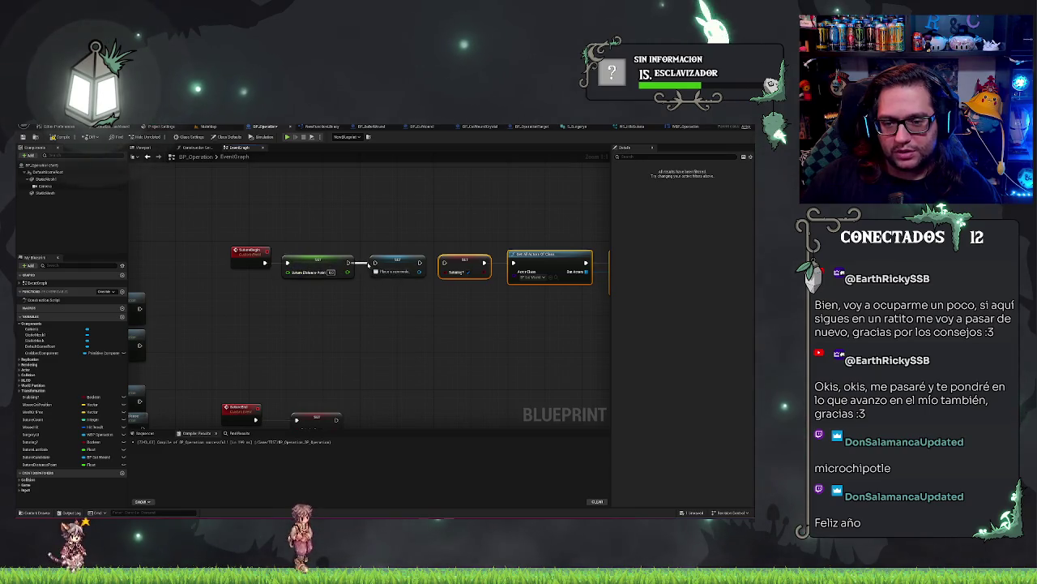
click(335, 277)
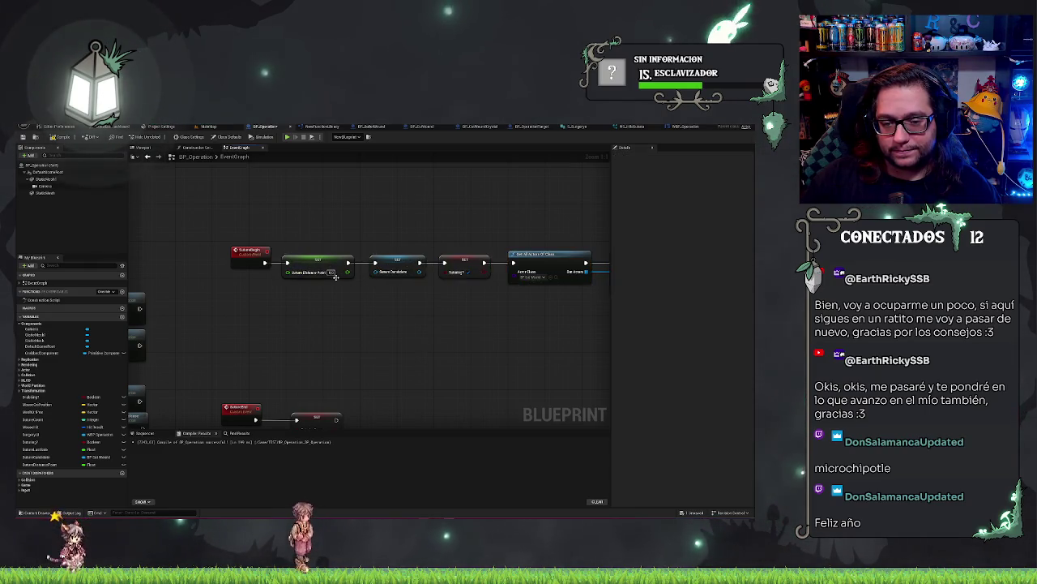
key(Return)
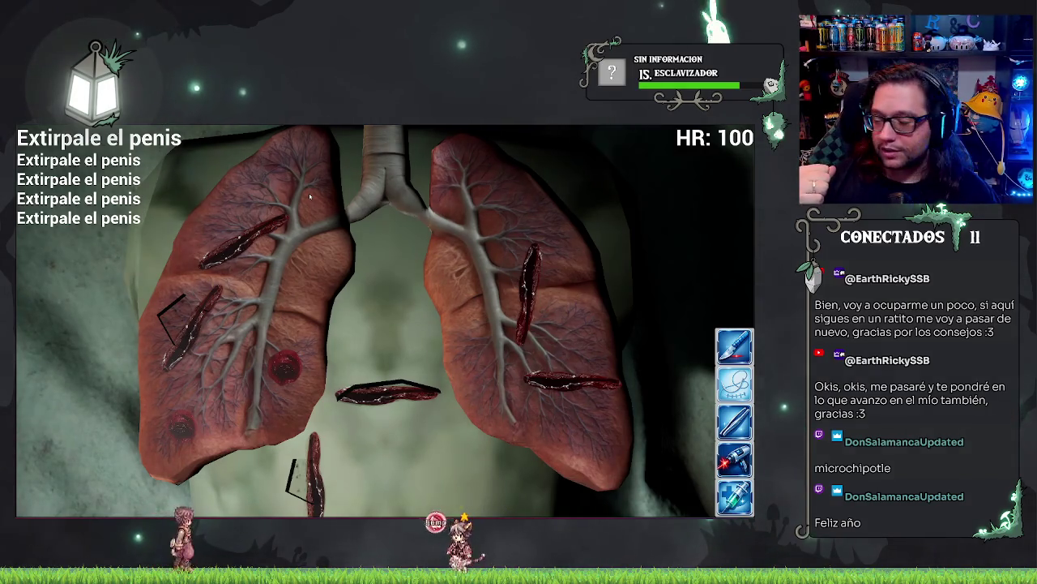
key(Escape)
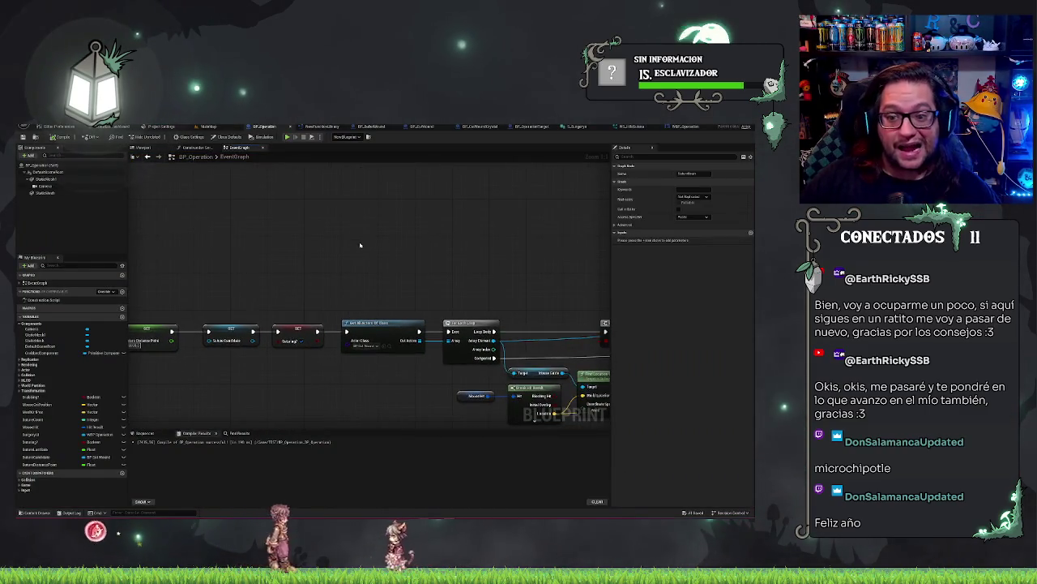
Navigate the graph to the other custom event and its Branch node.
mouse_move(296, 233)
mouse_down()
mouse_move(382, 311)
mouse_move(433, 328)
mouse_up()
click(308, 328)
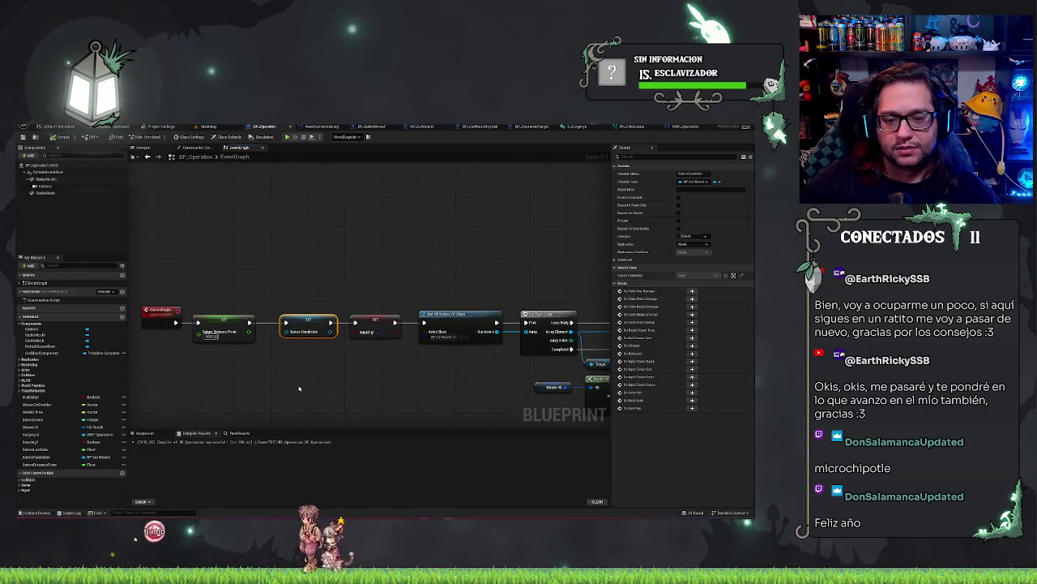
click(331, 242)
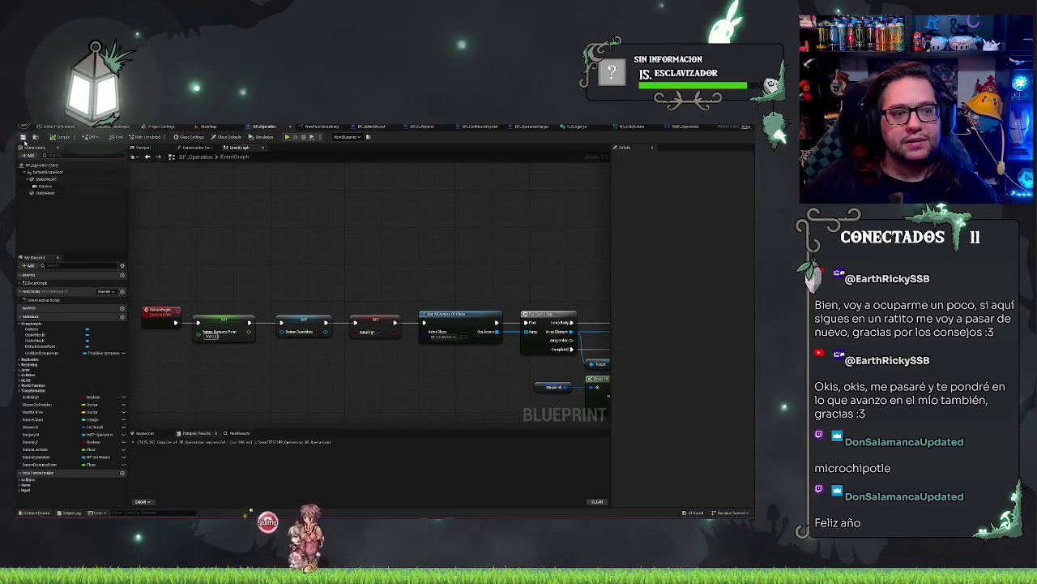
scroll(389, 282, down, 6)
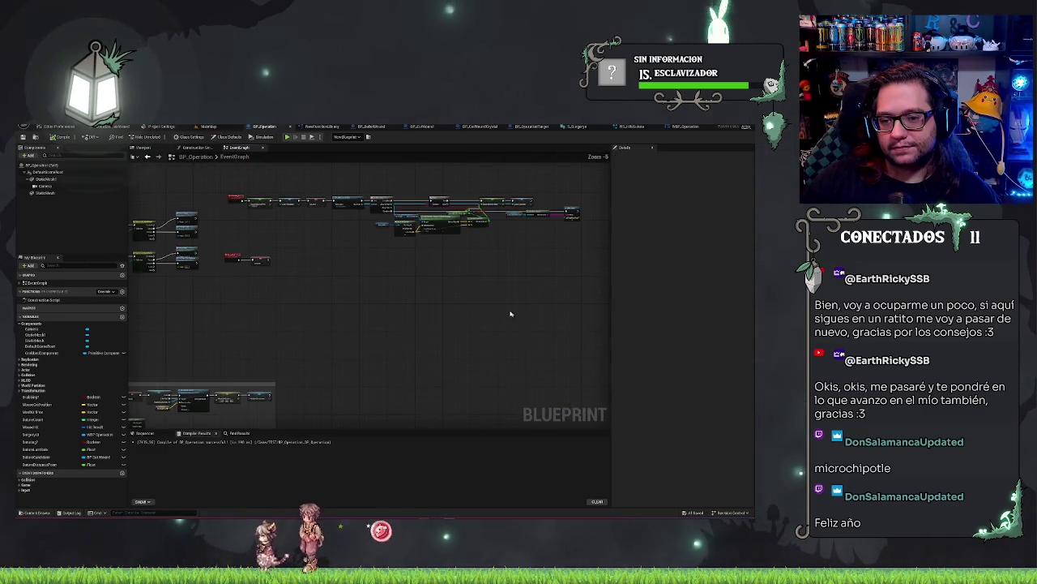
scroll(388, 282, up, 4)
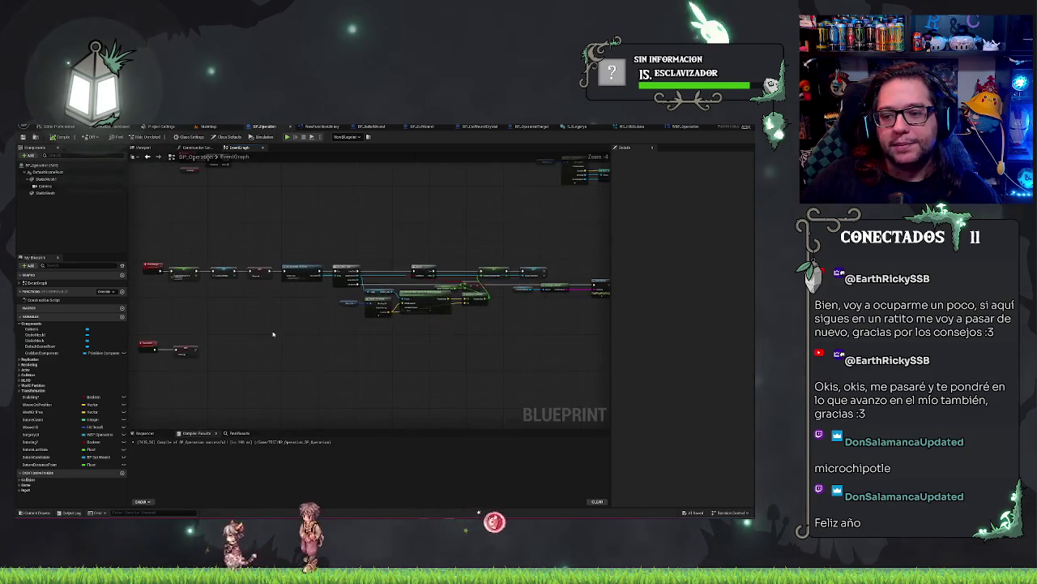
scroll(420, 345, down, 2)
scroll(294, 316, up, 2)
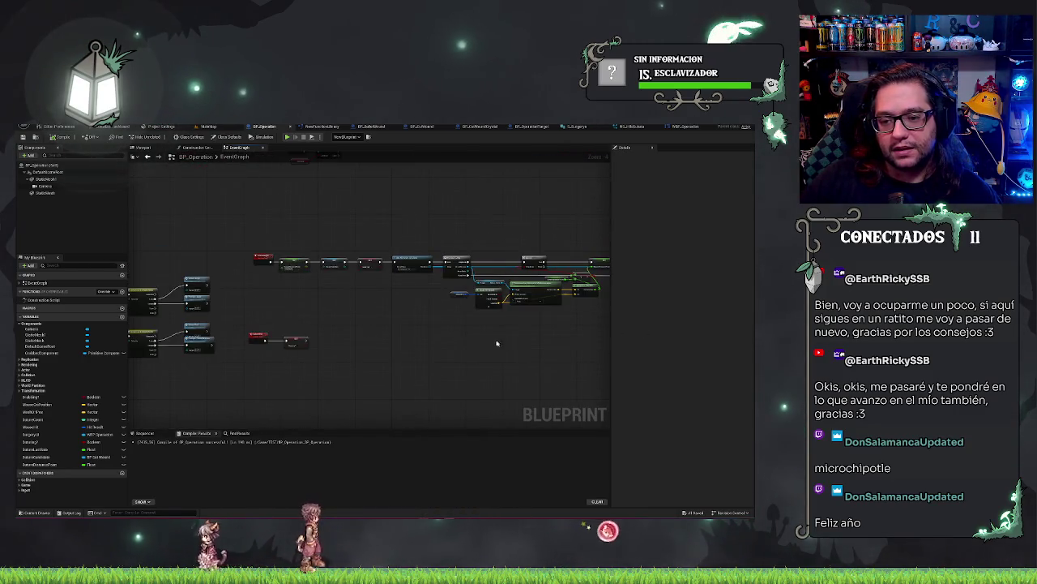
scroll(435, 294, up, 3)
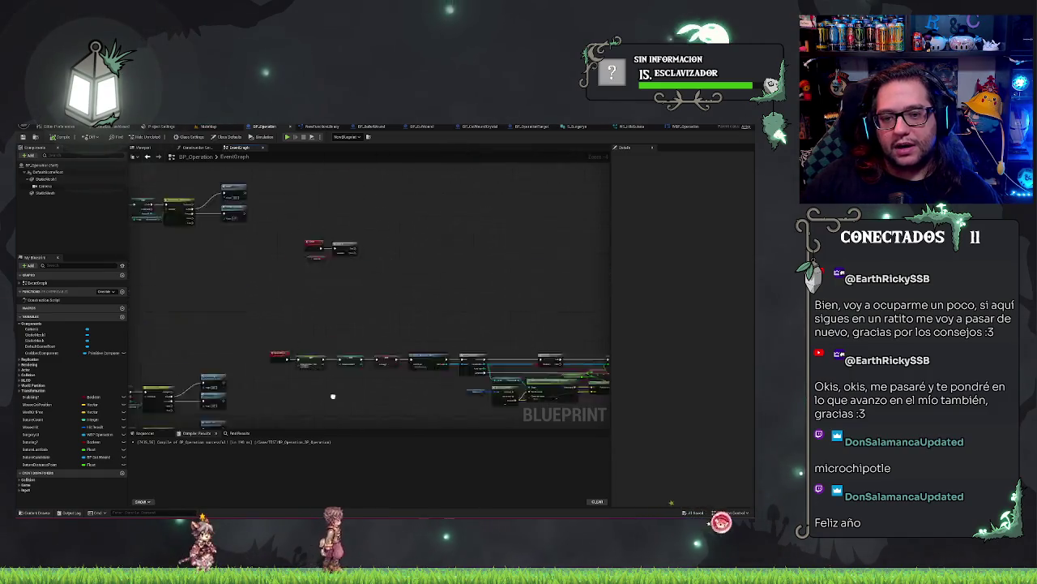
scroll(416, 192, down, 2)
scroll(348, 273, up, 3)
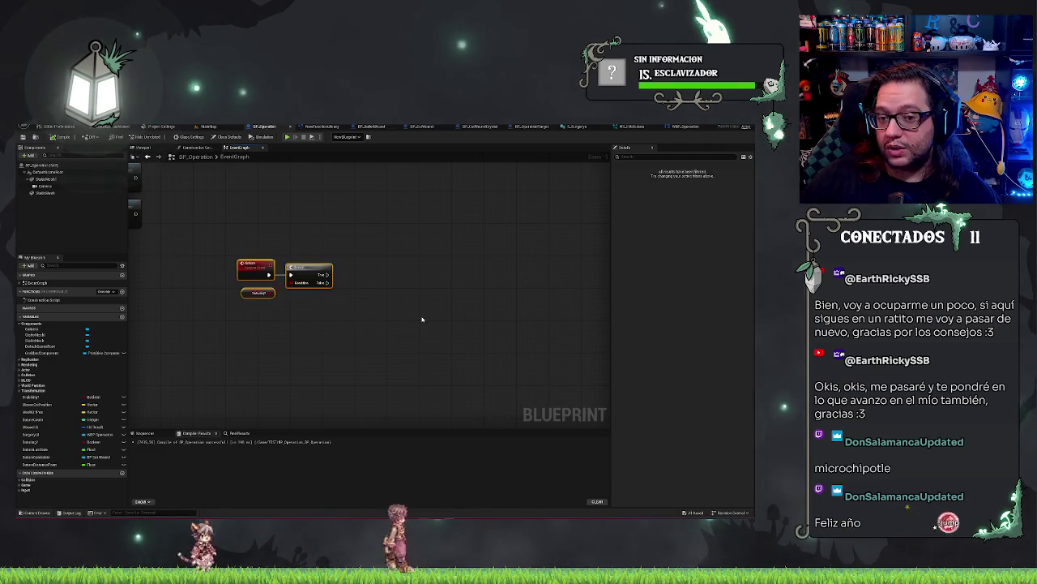
click(443, 266)
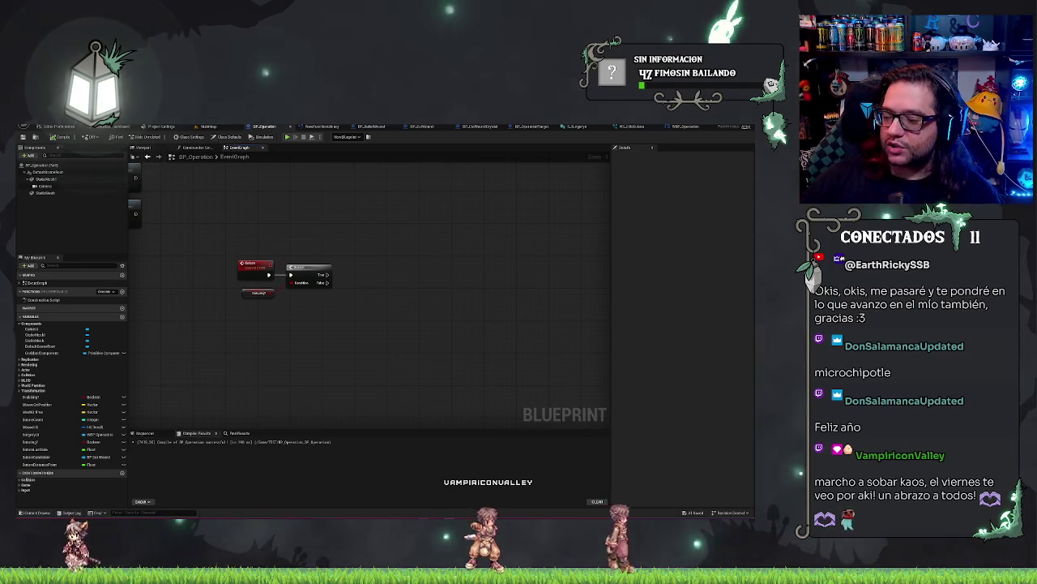
drag(260, 223, 319, 311)
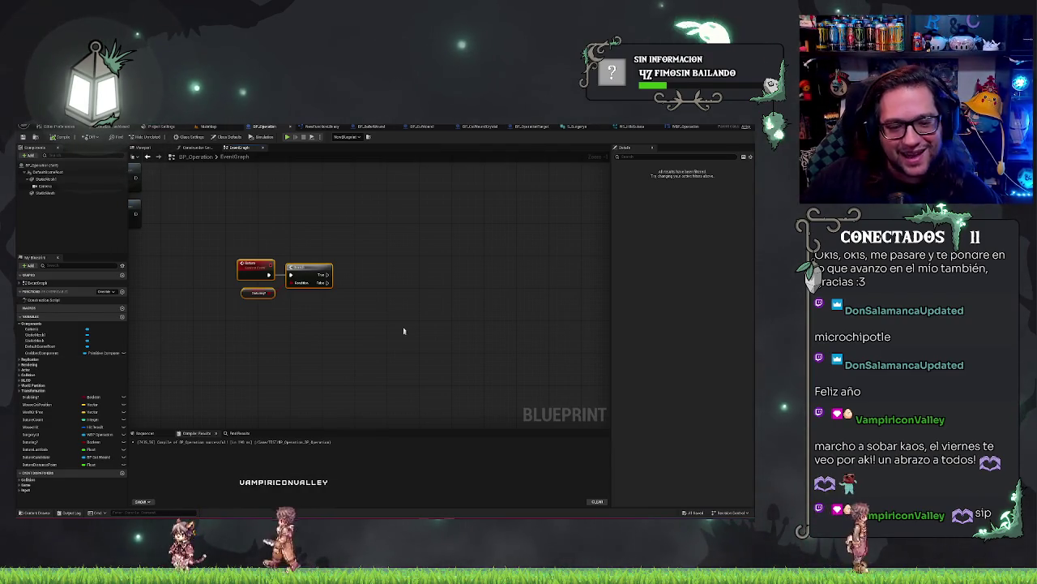
click(387, 283)
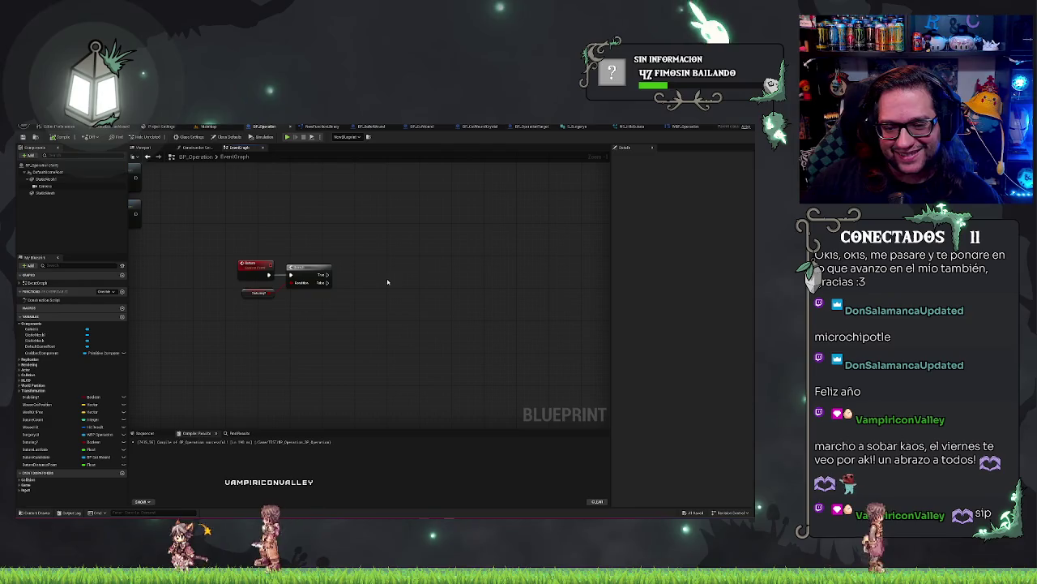
Place a SaturnCandidate getter below the second event's Branch.
click(30, 435)
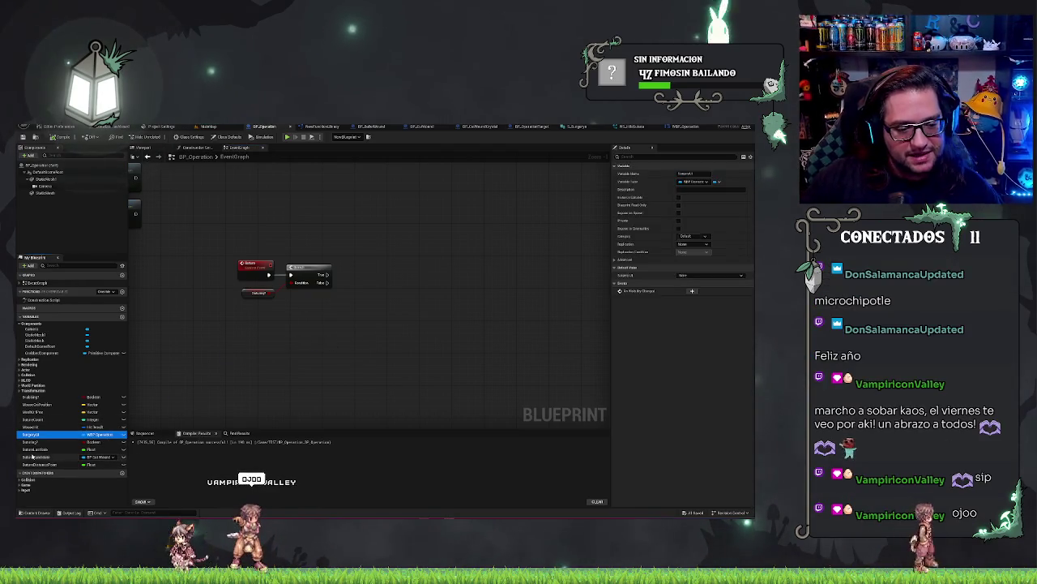
drag(34, 458, 368, 336)
drag(297, 316, 301, 302)
mouse_move(309, 344)
mouse_down()
mouse_move(308, 395)
mouse_move(277, 378)
mouse_up()
scroll(274, 370, up, 1)
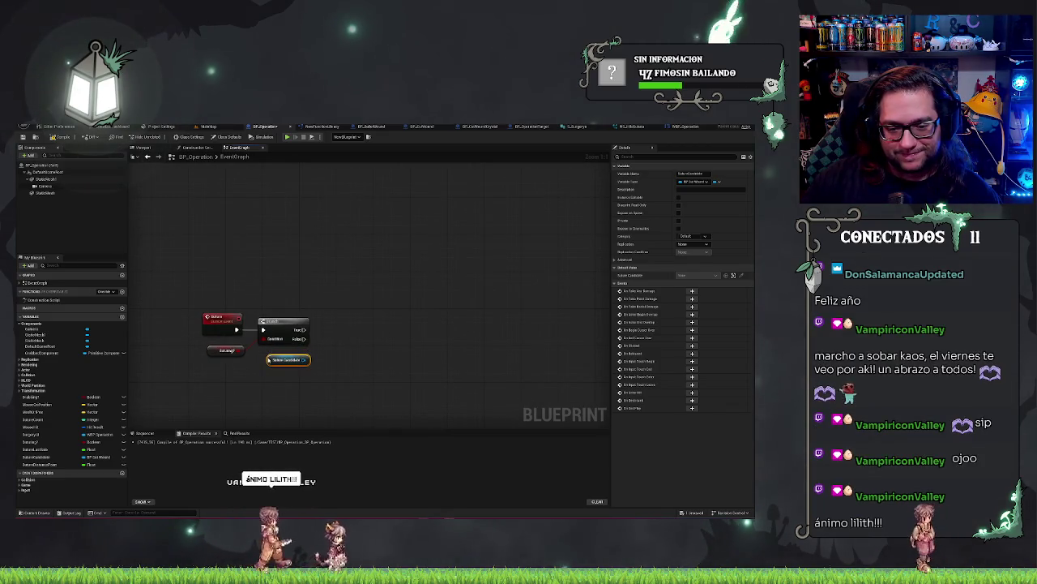
drag(275, 359, 276, 364)
click(268, 371)
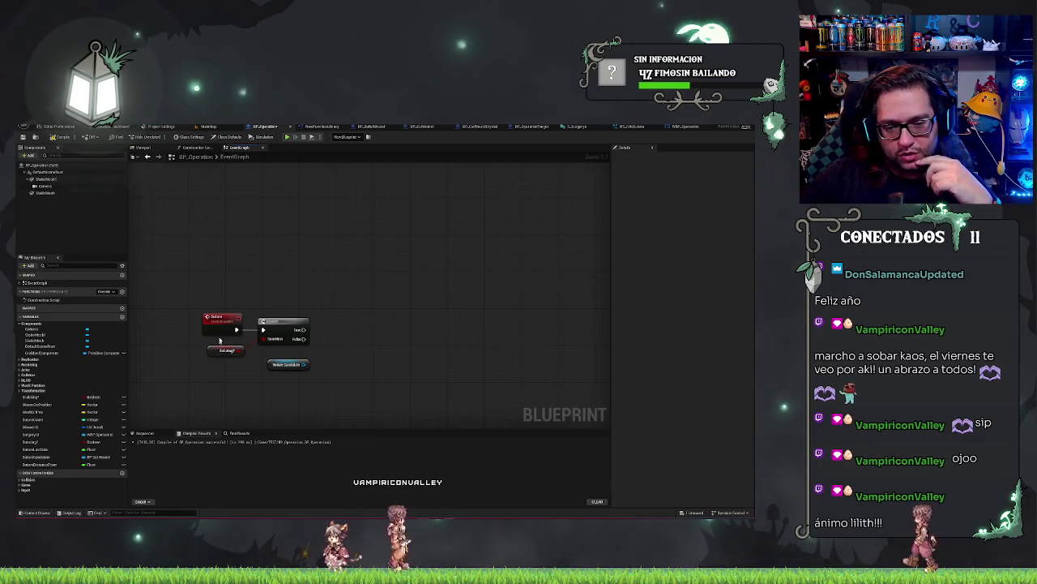
Add a Saturn Distance Point getter and wire it into Print String's In String.
drag(199, 340, 356, 390)
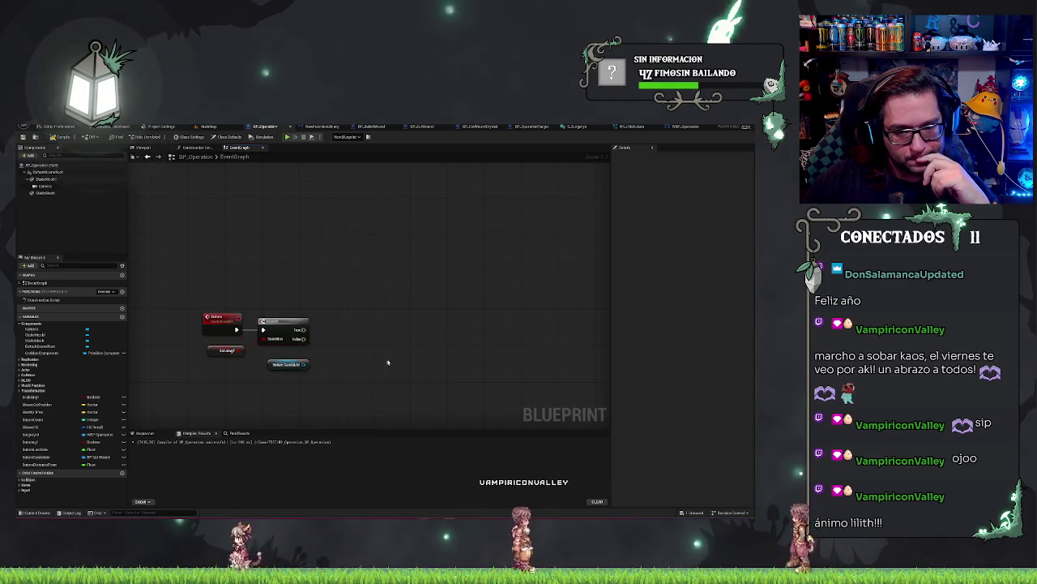
scroll(389, 268, down, 5)
mouse_move(439, 347)
mouse_down()
mouse_move(301, 319)
mouse_move(494, 335)
mouse_move(379, 353)
mouse_up()
scroll(329, 323, up, 3)
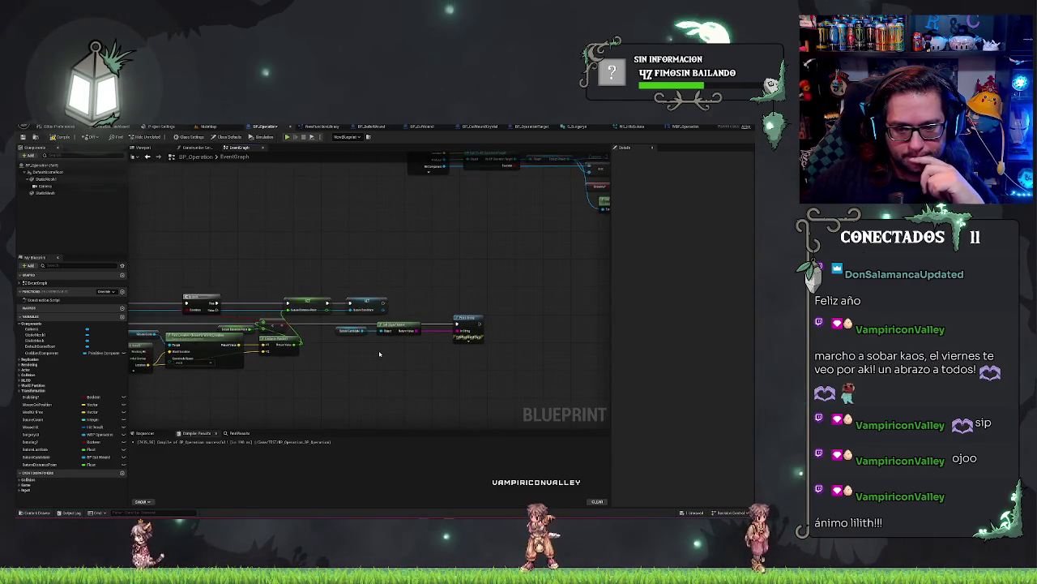
drag(331, 395, 449, 359)
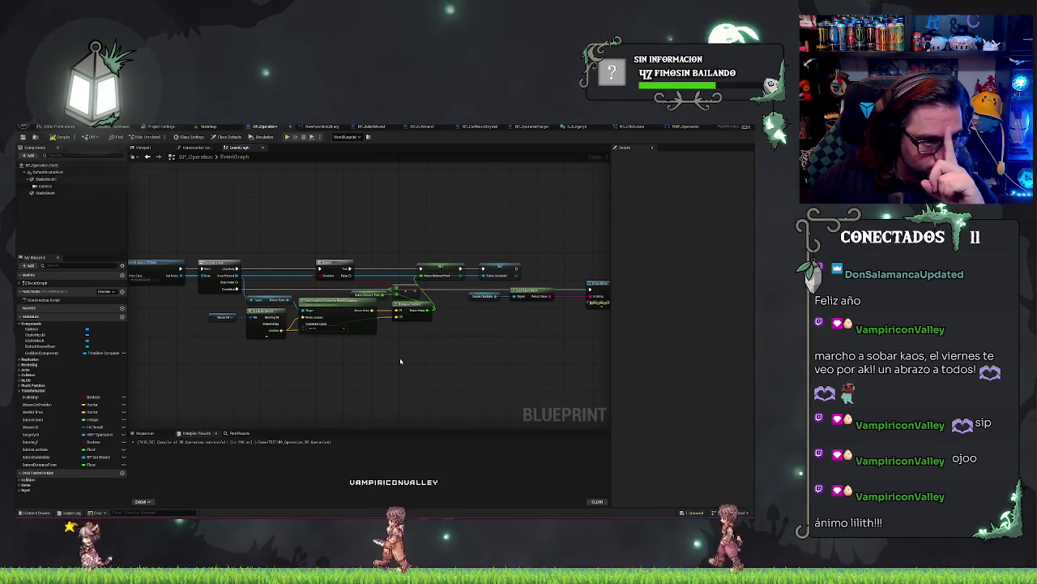
drag(504, 338, 367, 337)
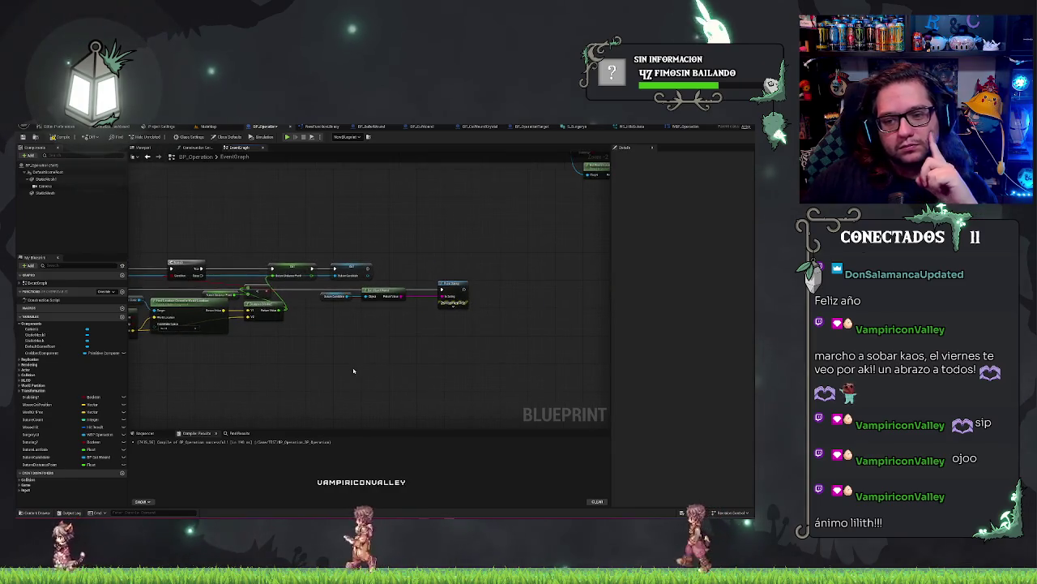
scroll(367, 338, up, 1)
scroll(385, 324, up, 2)
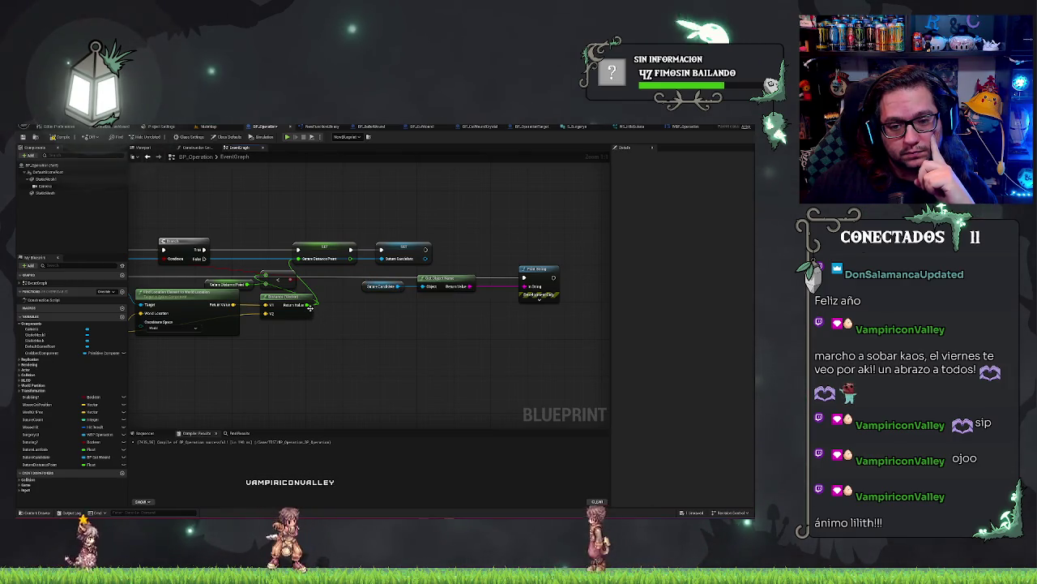
click(230, 285)
key(ctrl+c)
key(ctrl+v)
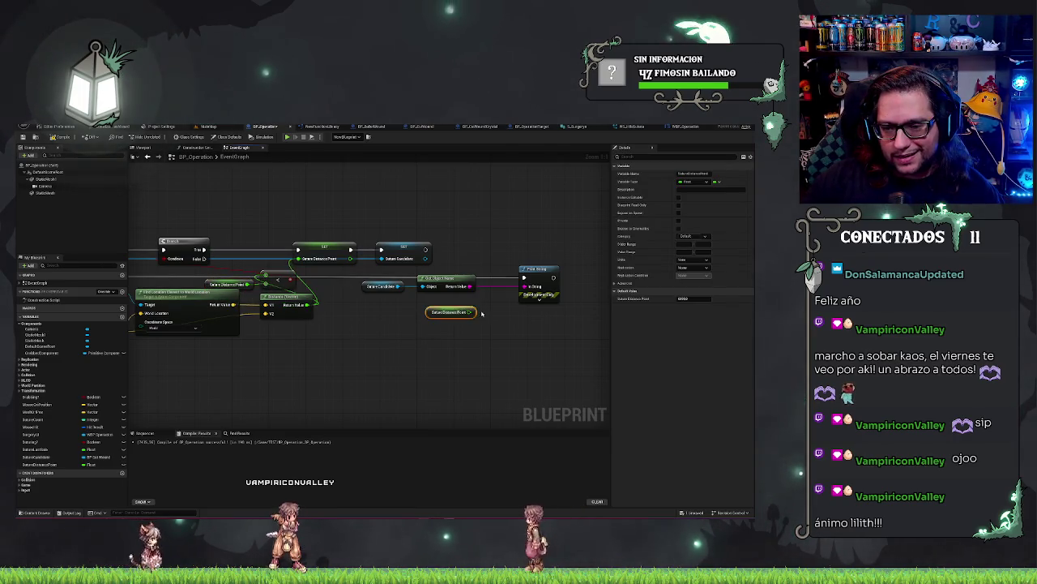
mouse_move(472, 312)
mouse_down()
mouse_move(525, 286)
mouse_move(501, 304)
mouse_up()
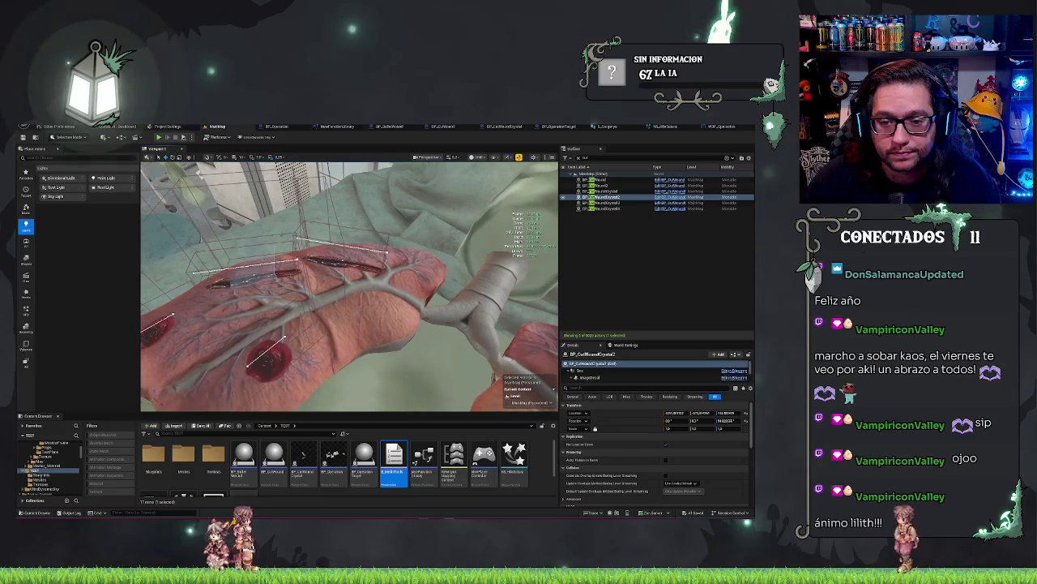
Select and frame the lung mesh and BP_CutWoundCrystal4 in the viewport.
click(340, 307)
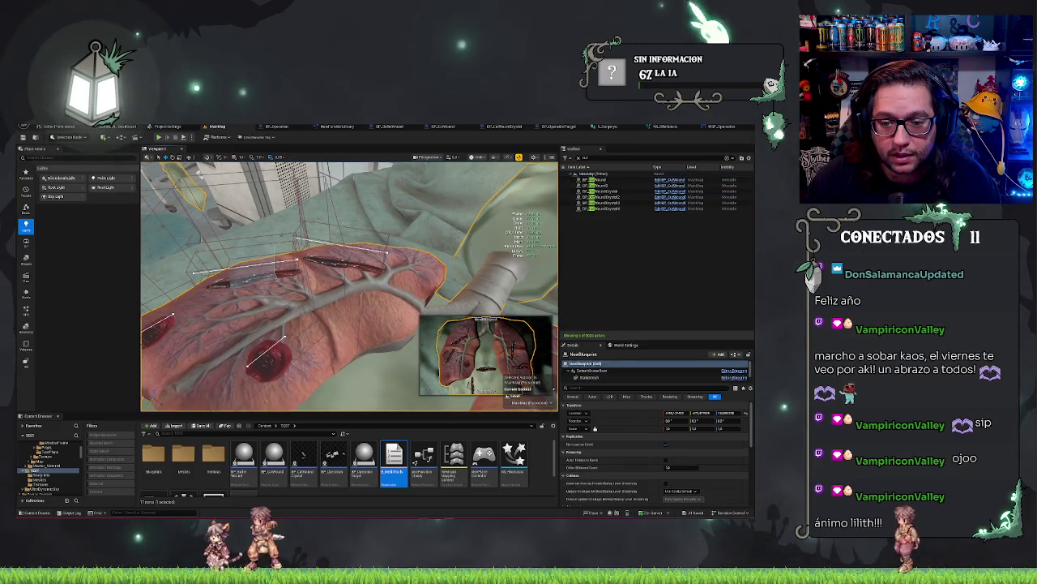
click(243, 268)
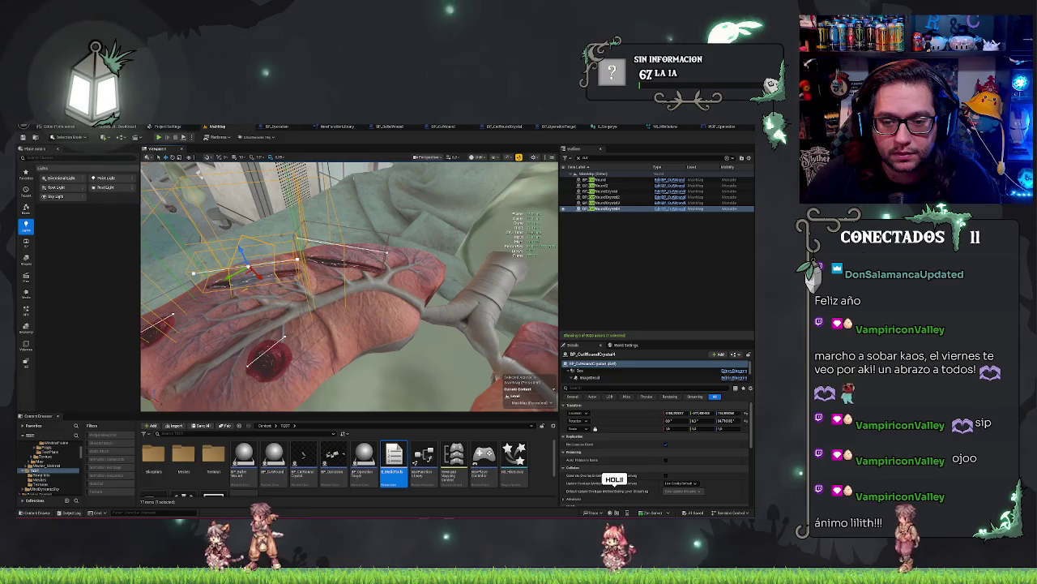
click(365, 276)
double_click(600, 185)
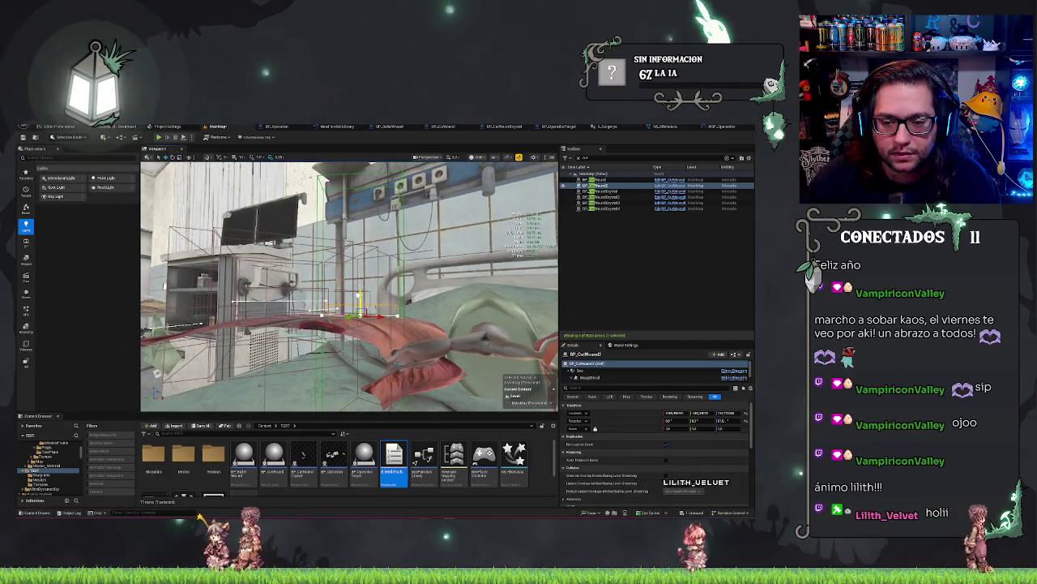
scroll(348, 284, down, 3)
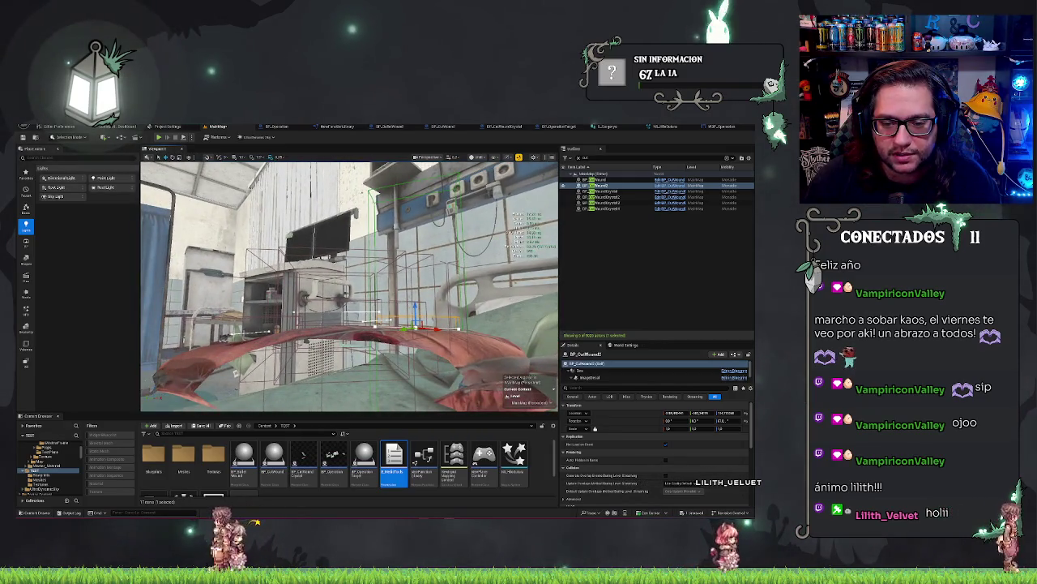
click(341, 304)
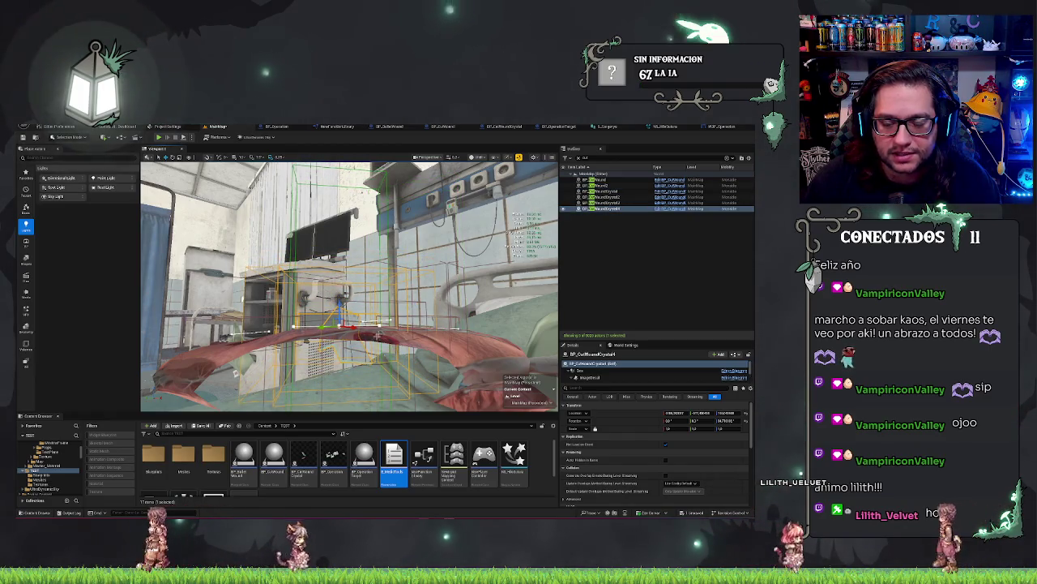
scroll(348, 283, up, 2)
key(f)
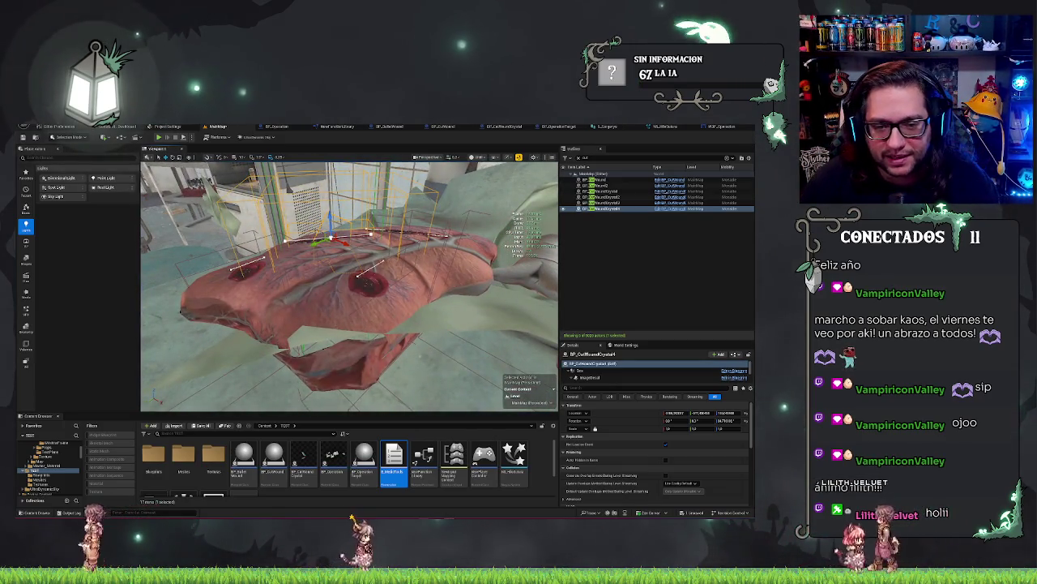
scroll(348, 286, up, 3)
mouse_move(348, 284)
mouse_down()
mouse_move(324, 279)
mouse_move(332, 292)
mouse_move(349, 284)
mouse_move(336, 282)
mouse_up()
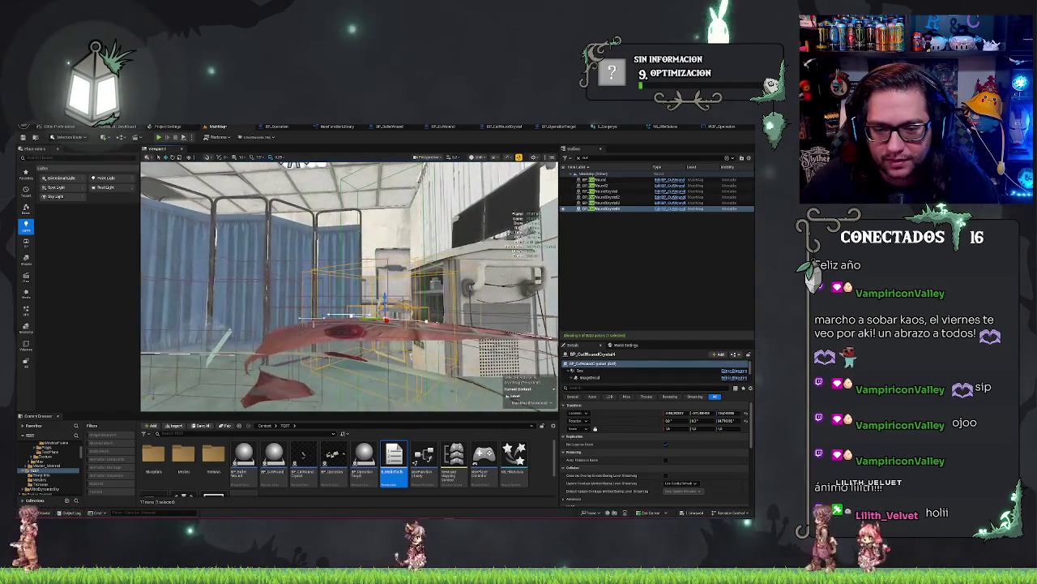
Frame BP_BulletWound2 on the lungs, then start Play-in-Editor.
click(345, 329)
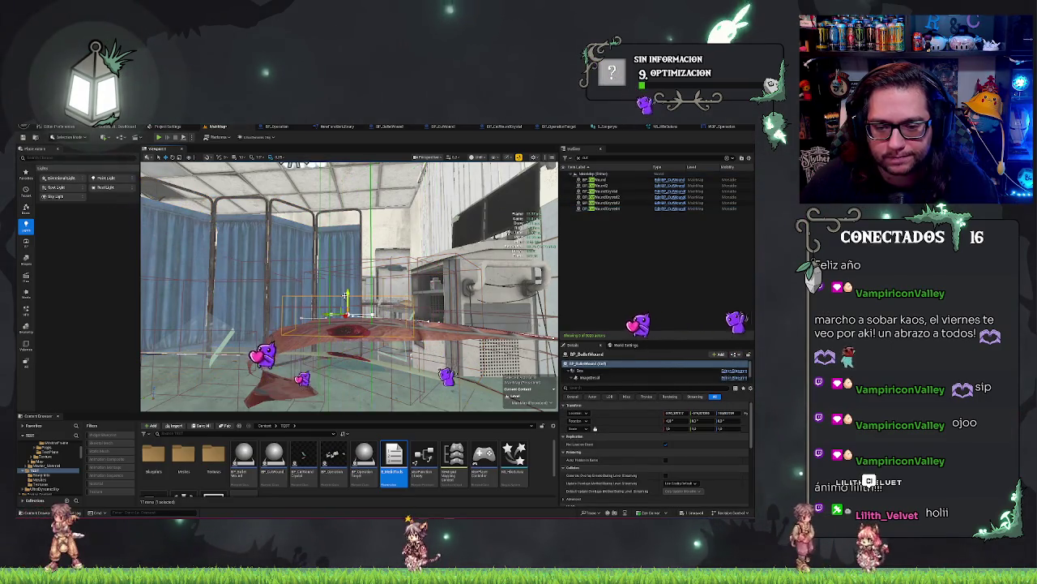
drag(346, 312, 357, 339)
click(356, 338)
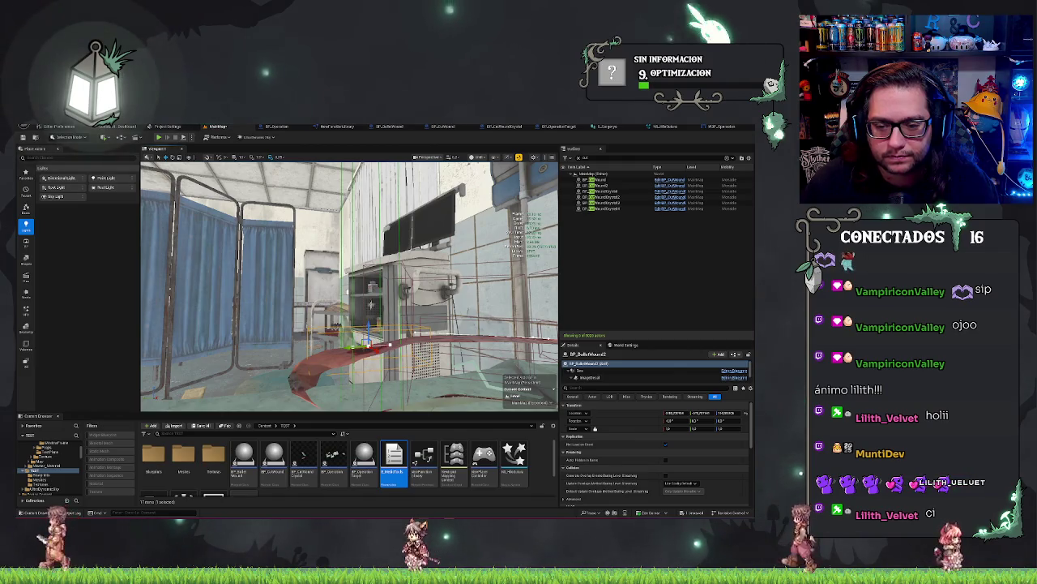
key(f)
mouse_move(357, 339)
mouse_down()
mouse_move(375, 407)
mouse_move(349, 381)
mouse_up()
click(159, 138)
key(Escape)
click(159, 138)
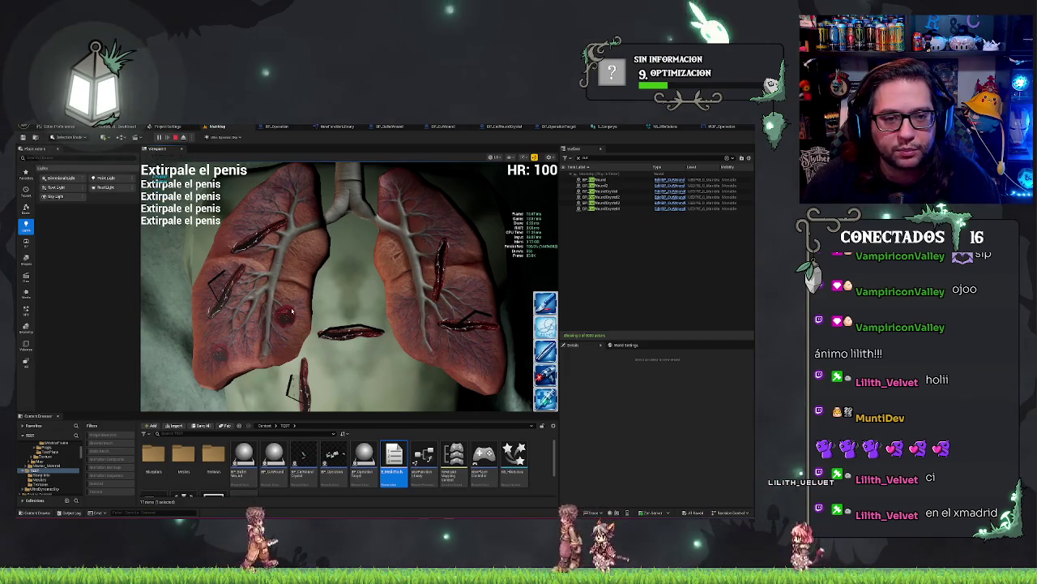
Click on the lungs during play, stop the session, and reopen the BP_Operation event graph.
click(226, 350)
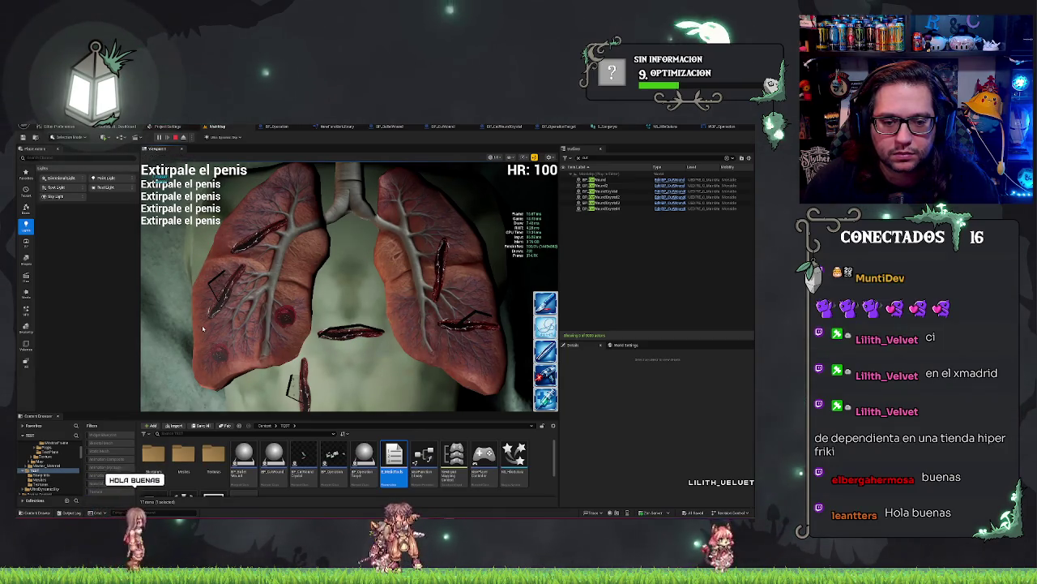
key(Escape)
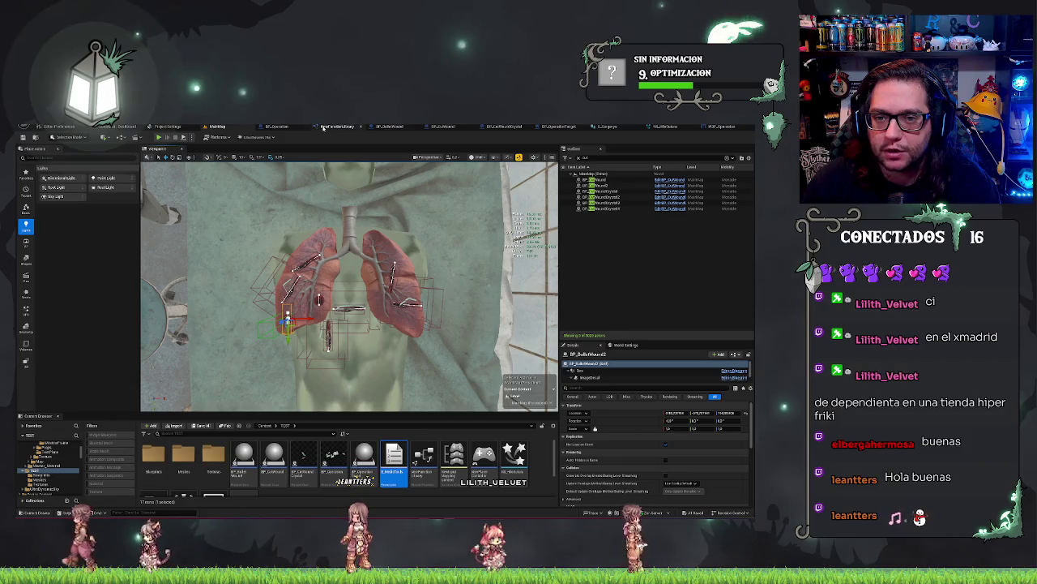
click(276, 127)
Add an AND node fed by the existing boolean result.
mouse_move(329, 311)
mouse_down()
mouse_move(421, 286)
mouse_move(506, 325)
mouse_up()
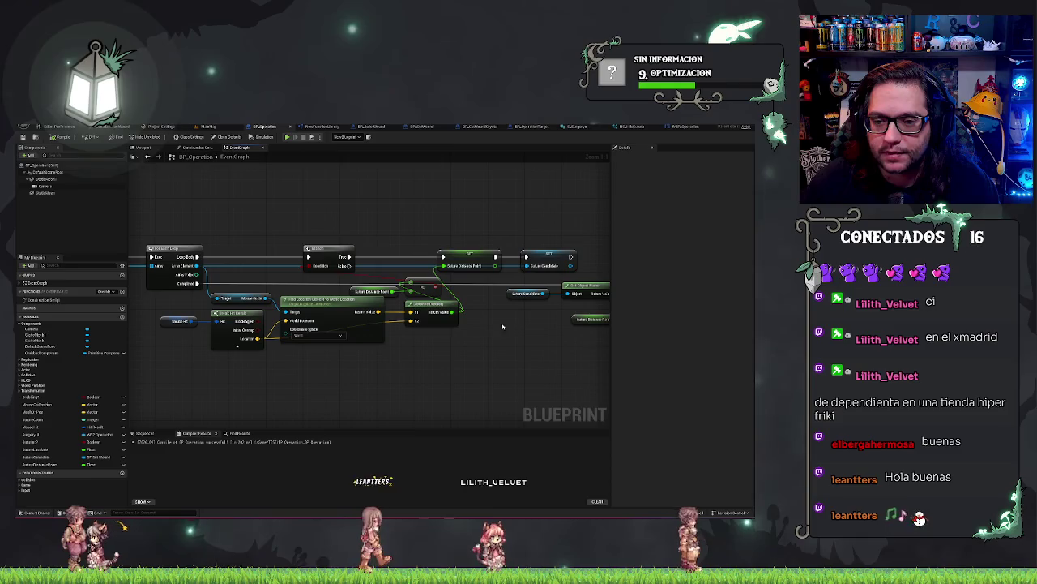
drag(415, 287, 434, 303)
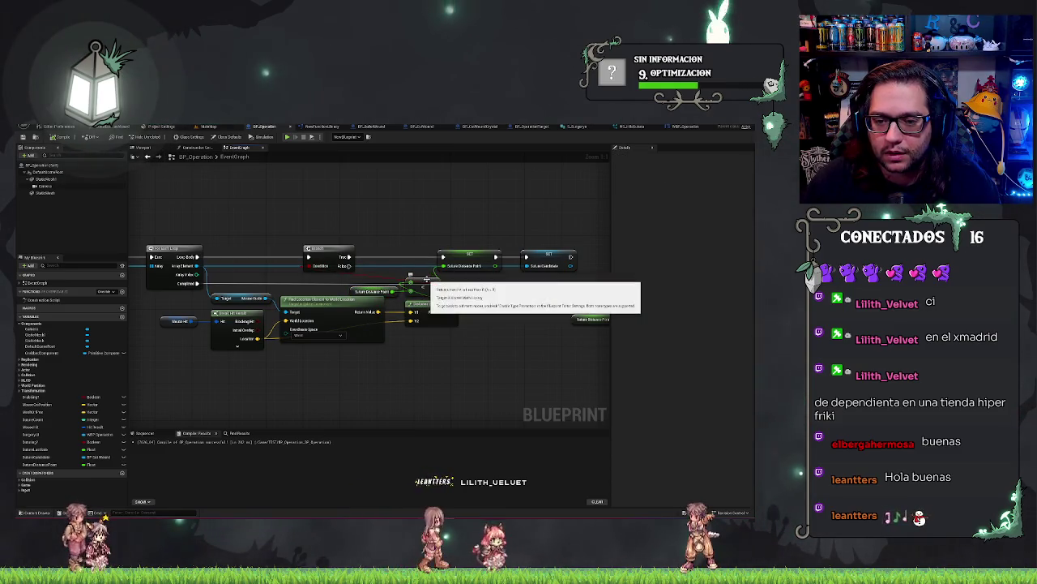
drag(435, 285, 467, 290)
text(ale)
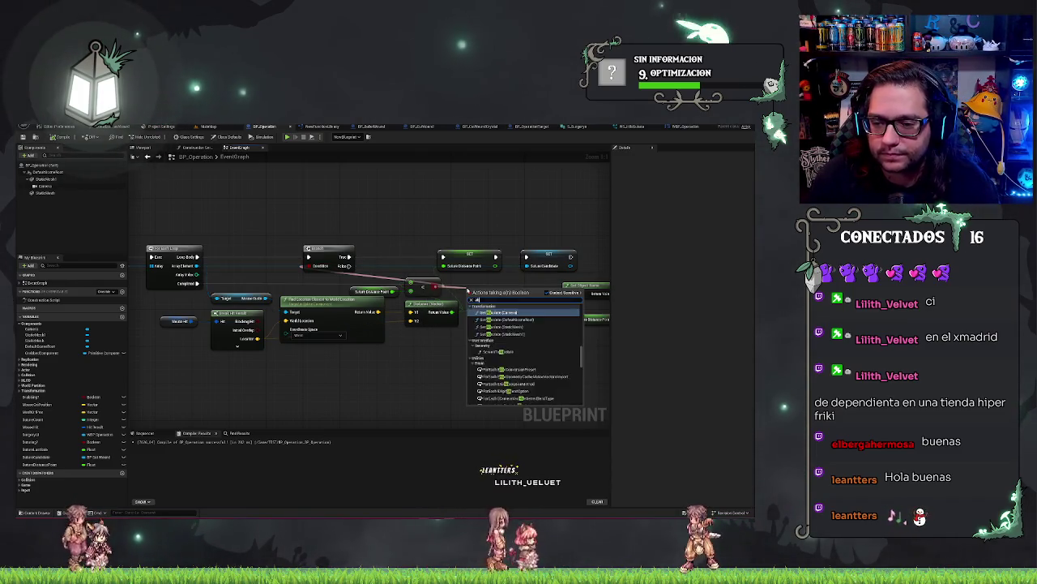
key(Escape)
click(467, 289)
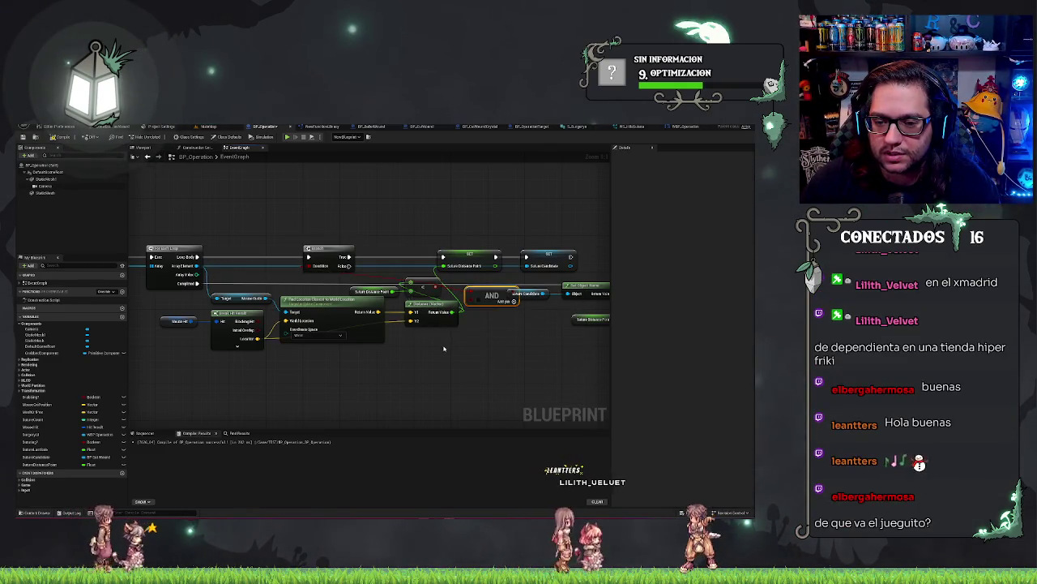
Compare Distance's Return Value with a less-than node and feed it into the AND.
drag(452, 312, 470, 359)
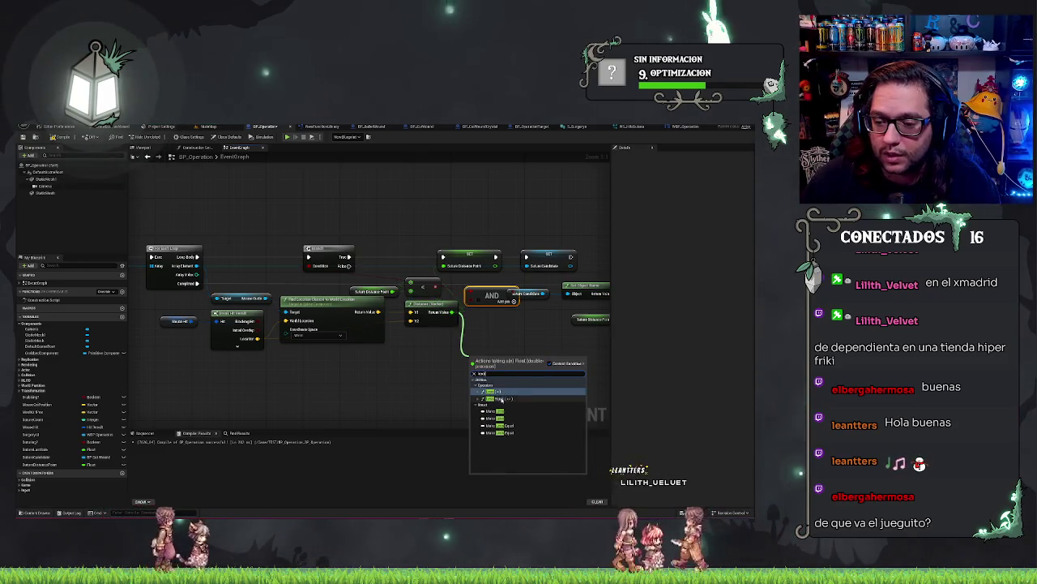
click(491, 392)
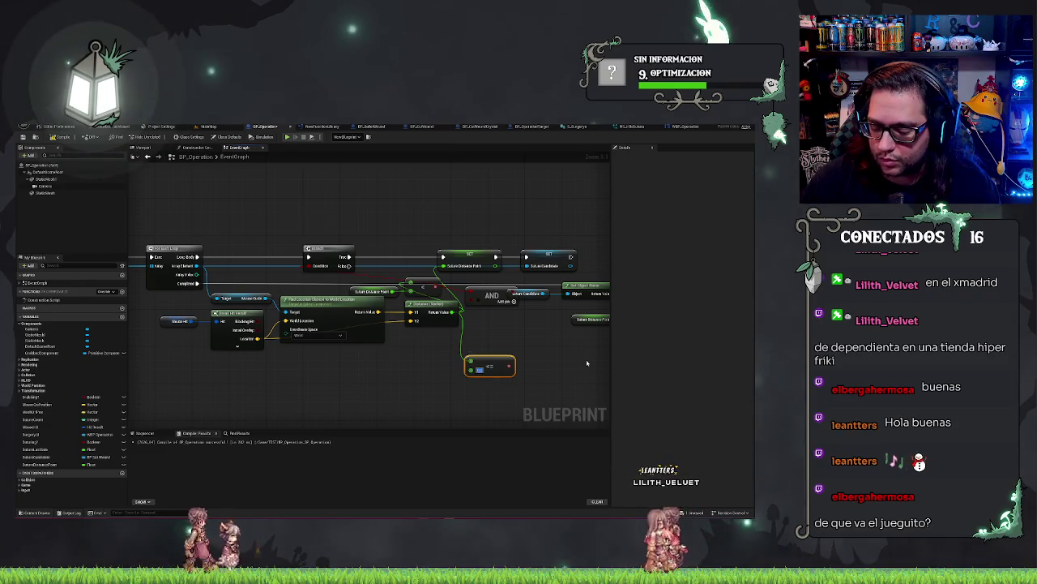
key(Delete)
drag(454, 312, 481, 345)
text(<)
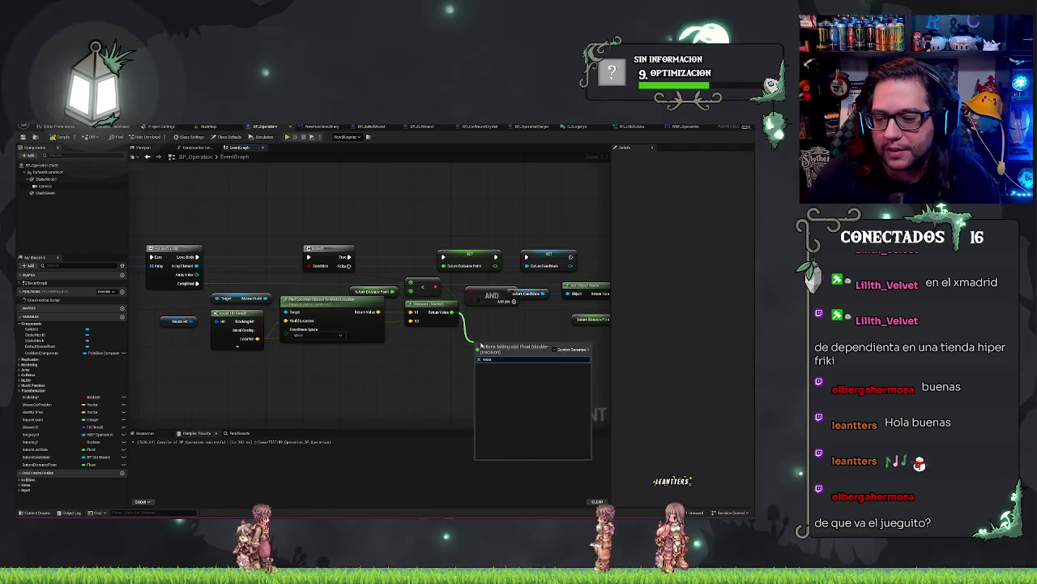
key(Return)
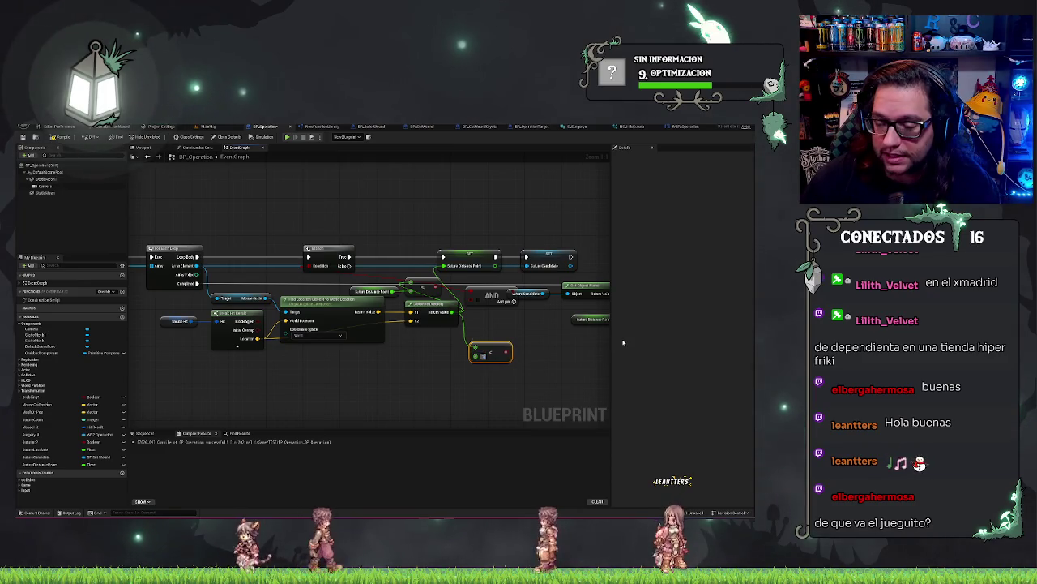
mouse_move(506, 351)
mouse_down()
mouse_move(478, 298)
mouse_move(278, 273)
mouse_move(466, 295)
mouse_up()
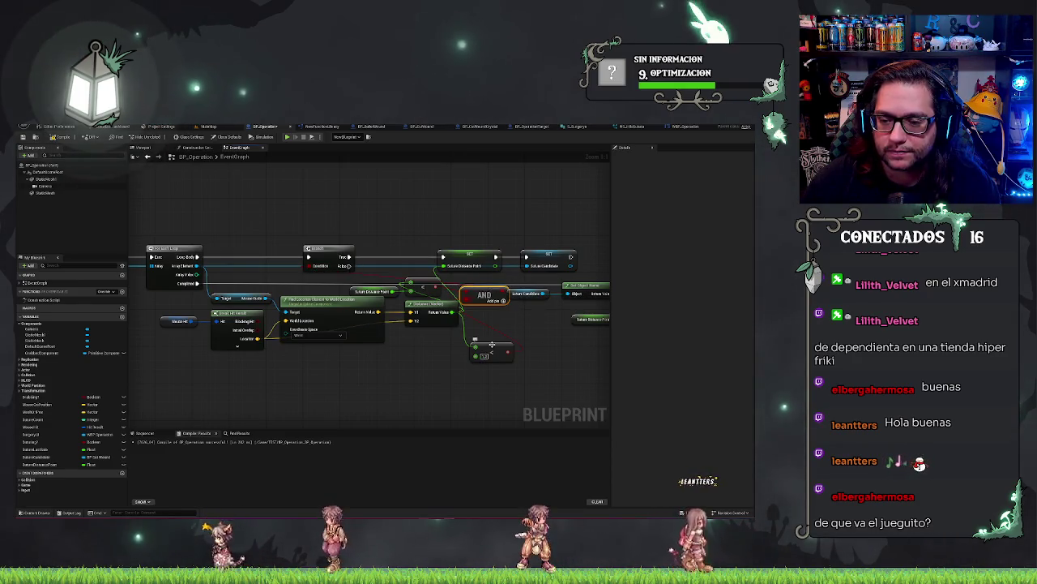
Place the AND node before the Branch and the less-than node under Distance.
drag(491, 344, 467, 343)
key(ctrl+z)
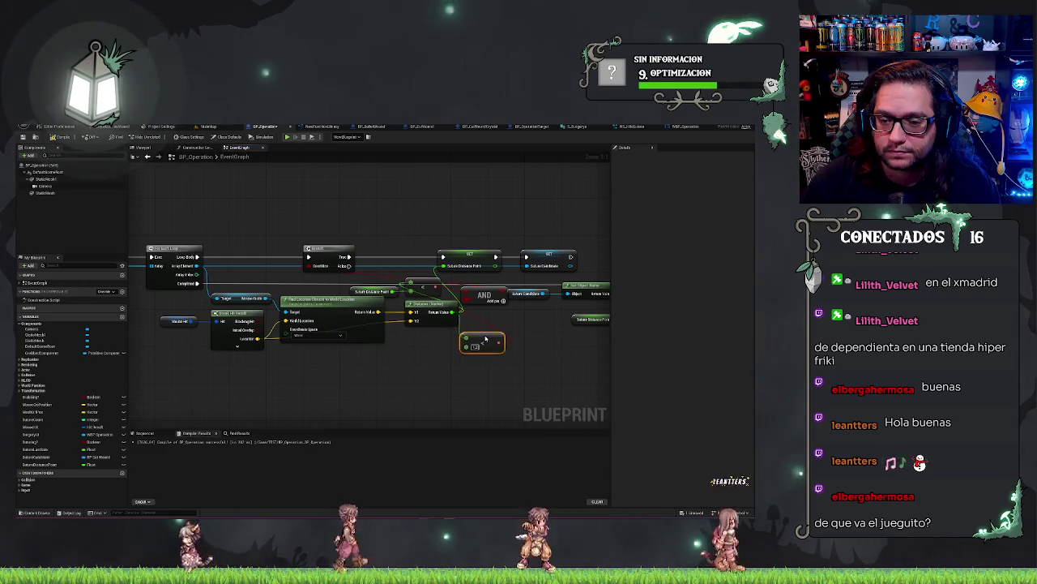
click(430, 312)
drag(484, 297, 282, 276)
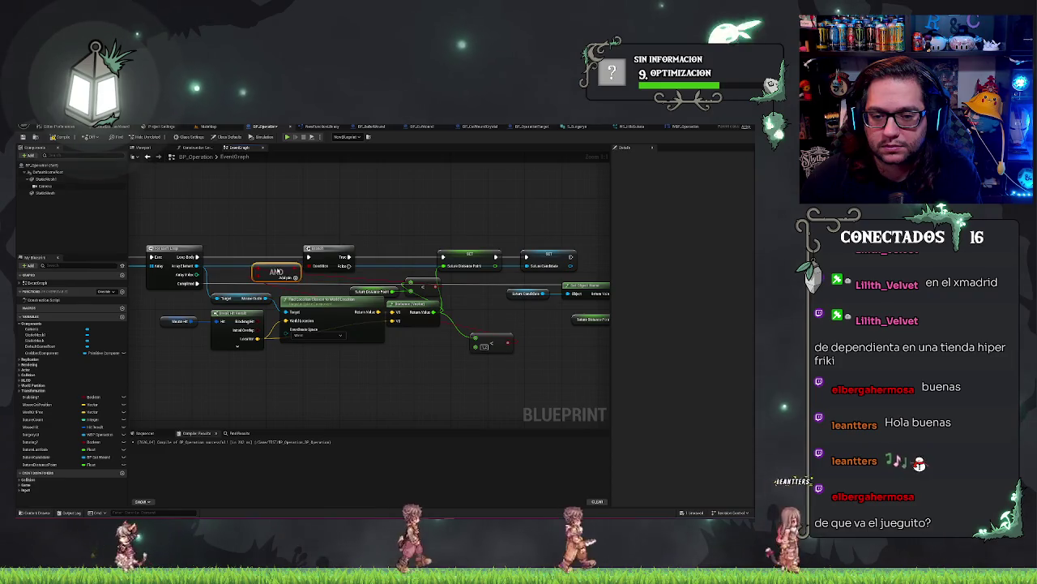
drag(486, 344, 416, 338)
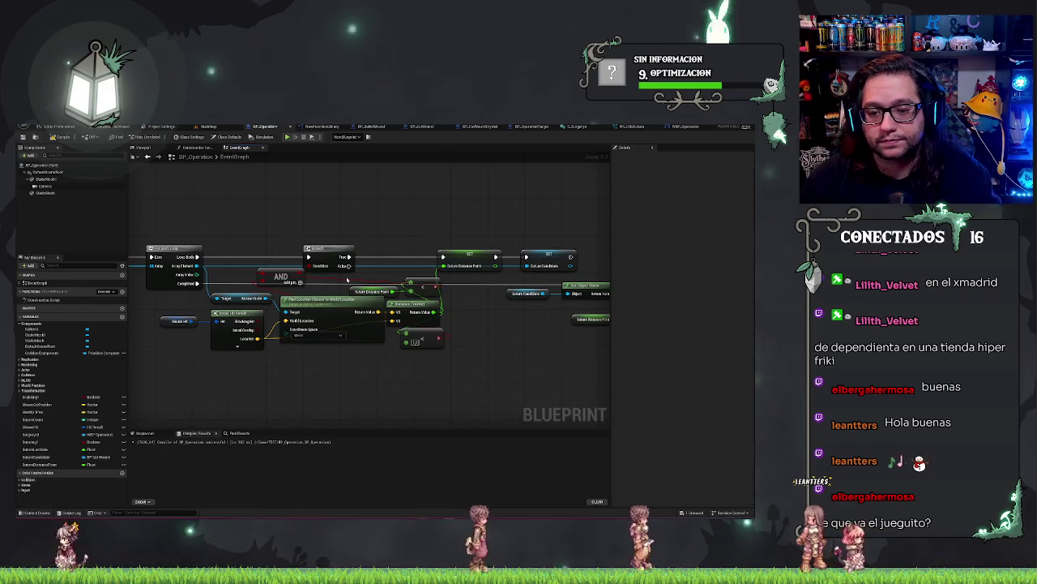
click(373, 291)
click(425, 281)
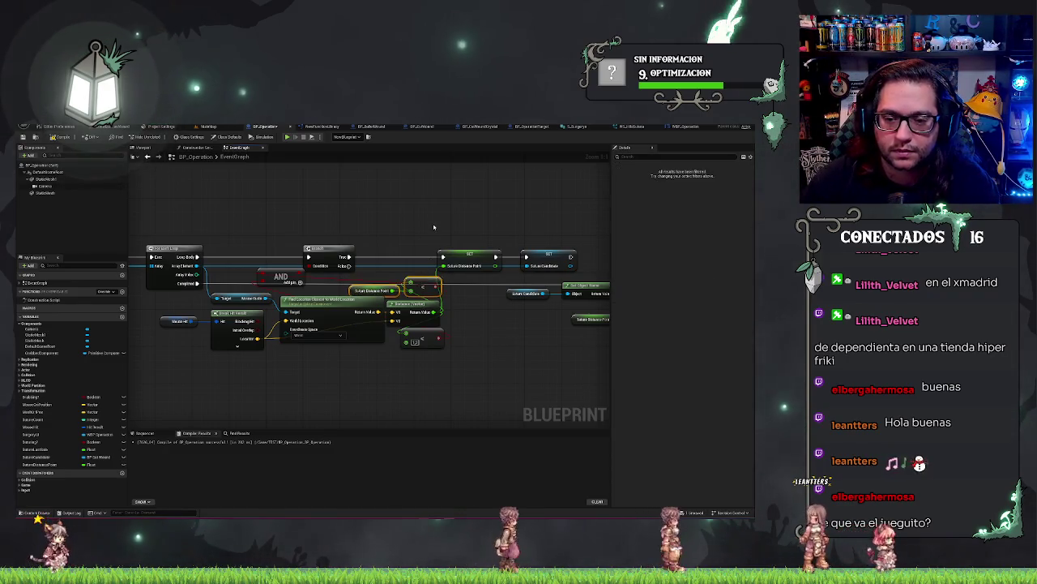
drag(518, 213, 410, 220)
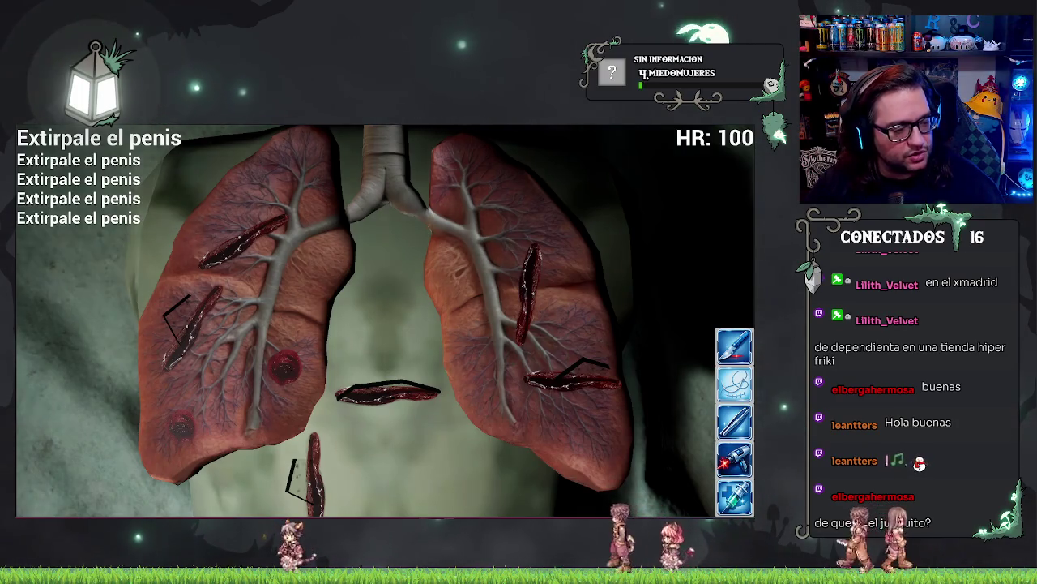
Switch from the running play test to the game design document in the browser.
key(alt+Tab)
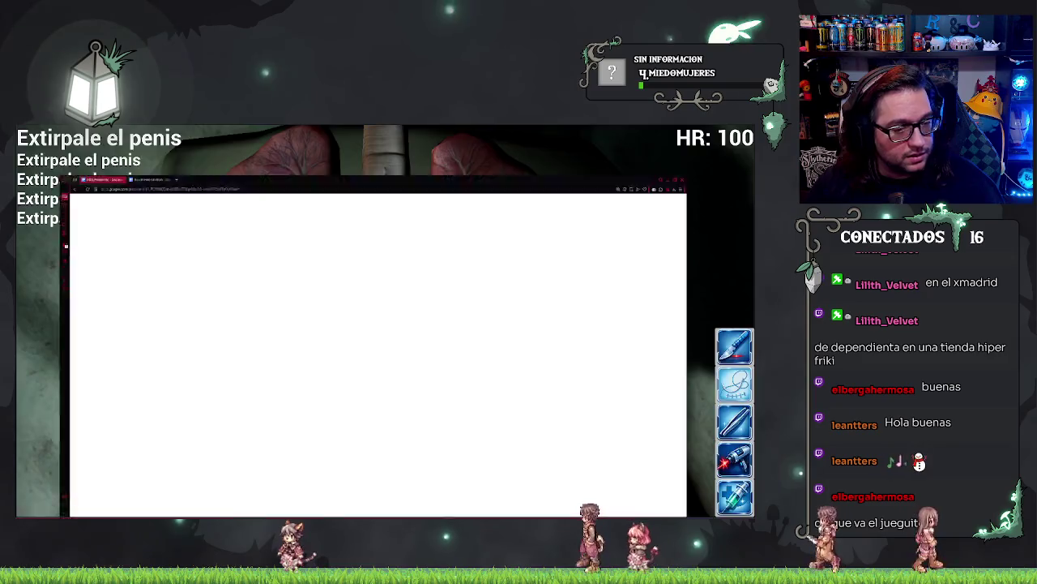
Scroll GDD_Extensible to page 3, highlight Mecánicas principales items 1–5, then switch back to the game.
scroll(389, 324, down, 5)
scroll(381, 365, down, 15)
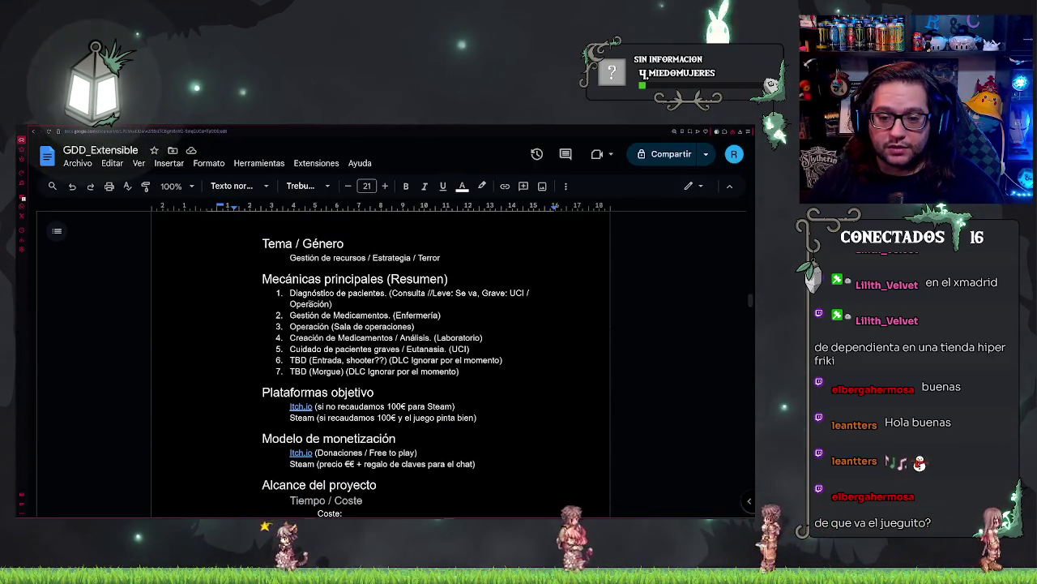
mouse_move(290, 292)
mouse_down()
mouse_move(482, 337)
mouse_move(470, 348)
mouse_up()
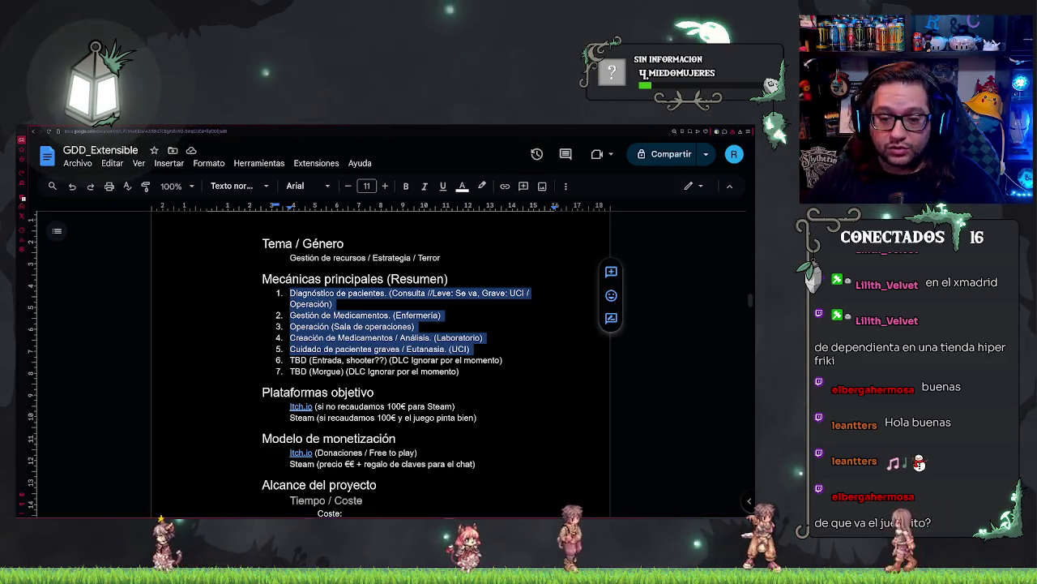
click(470, 349)
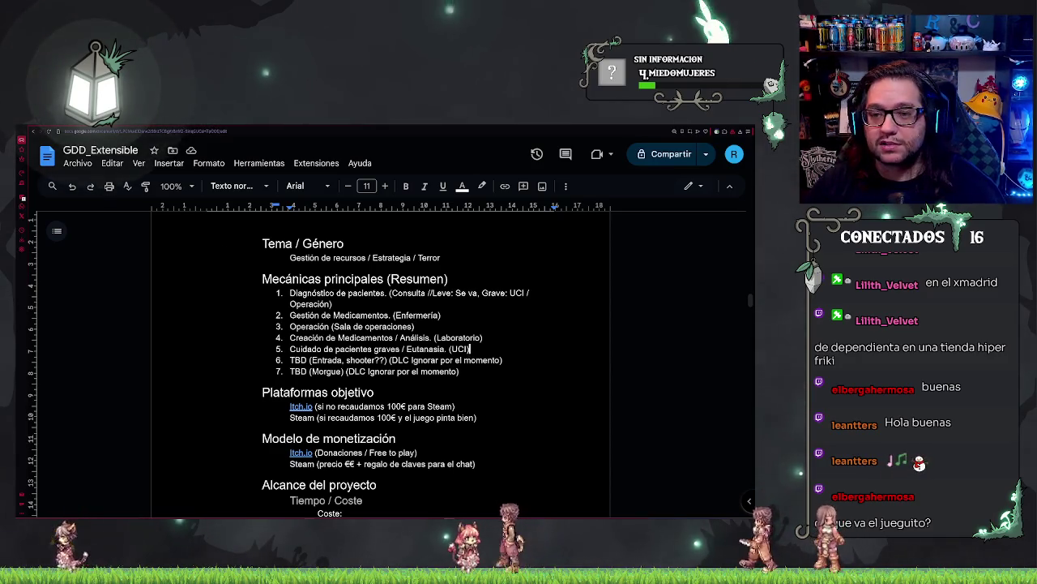
click(735, 129)
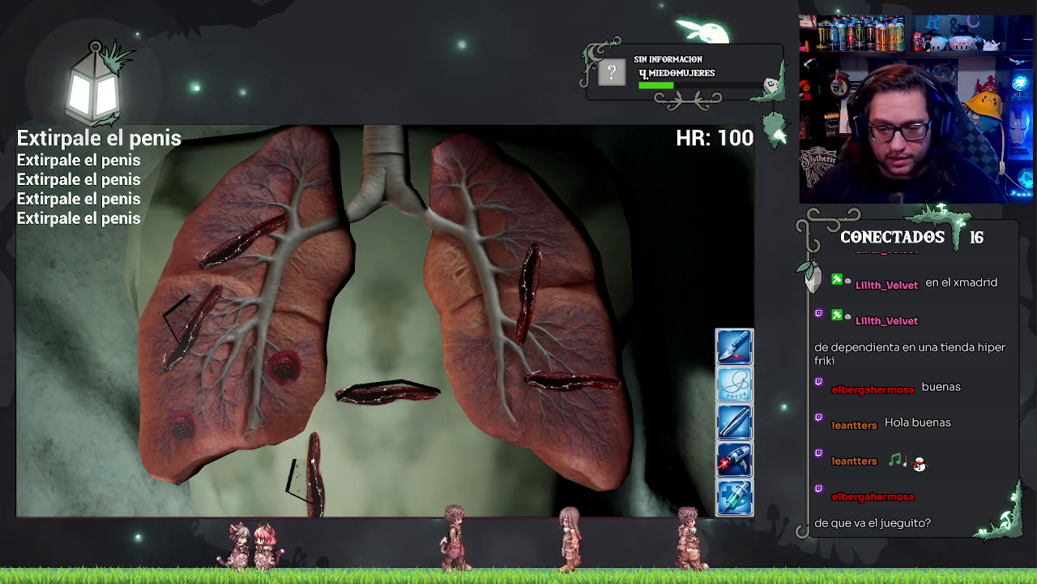
Drag the outline upward off the central lung wound in the play window.
drag(387, 393, 387, 347)
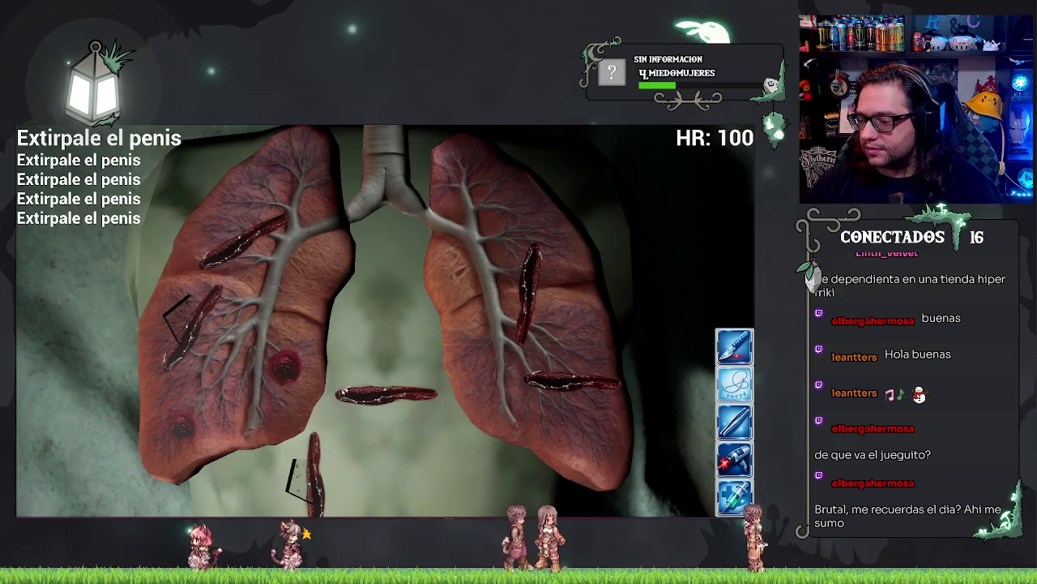
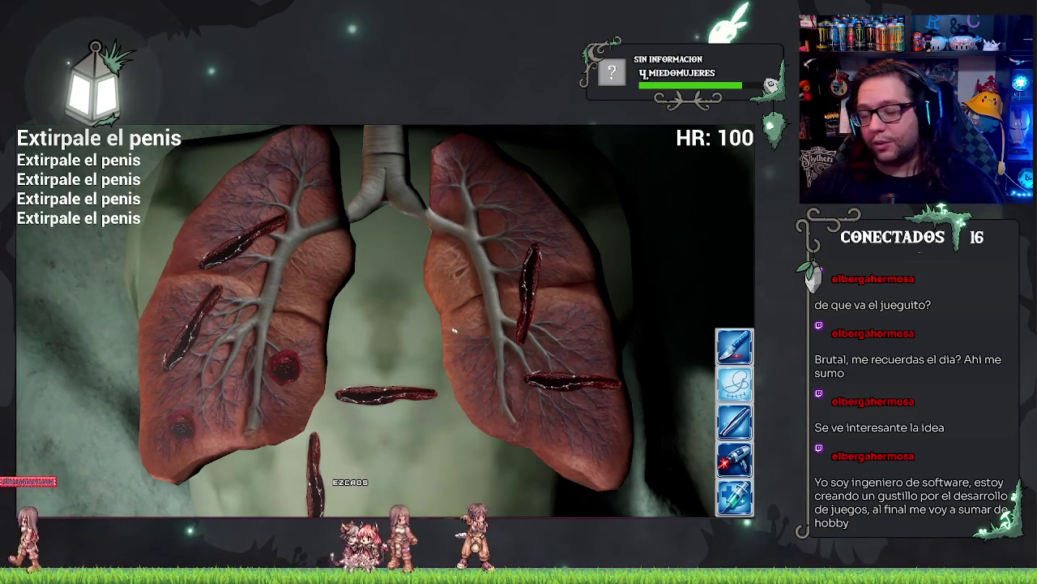
End the running lungs level play session with Esc.
key(Escape)
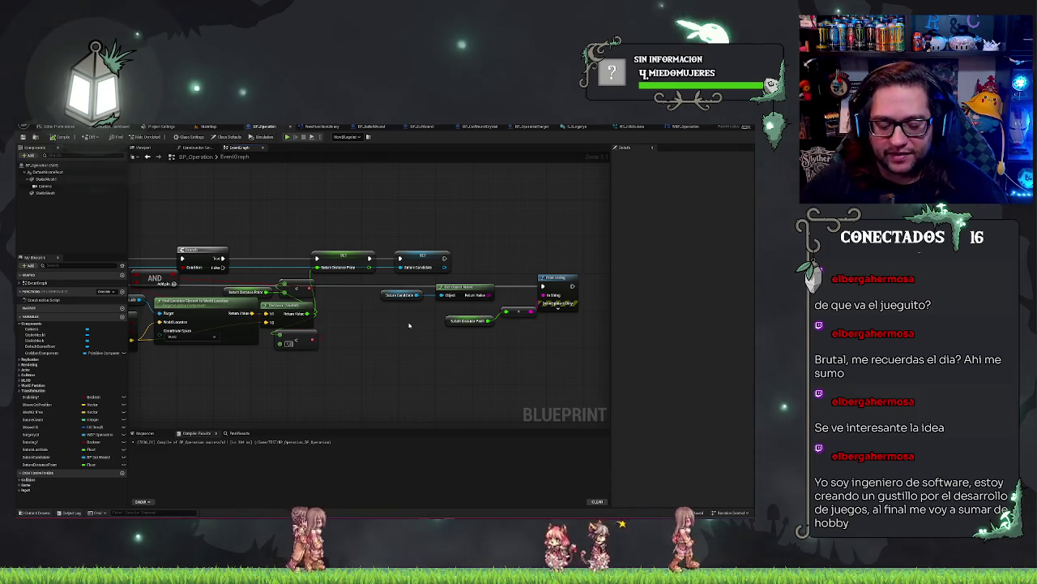
right_click(383, 349)
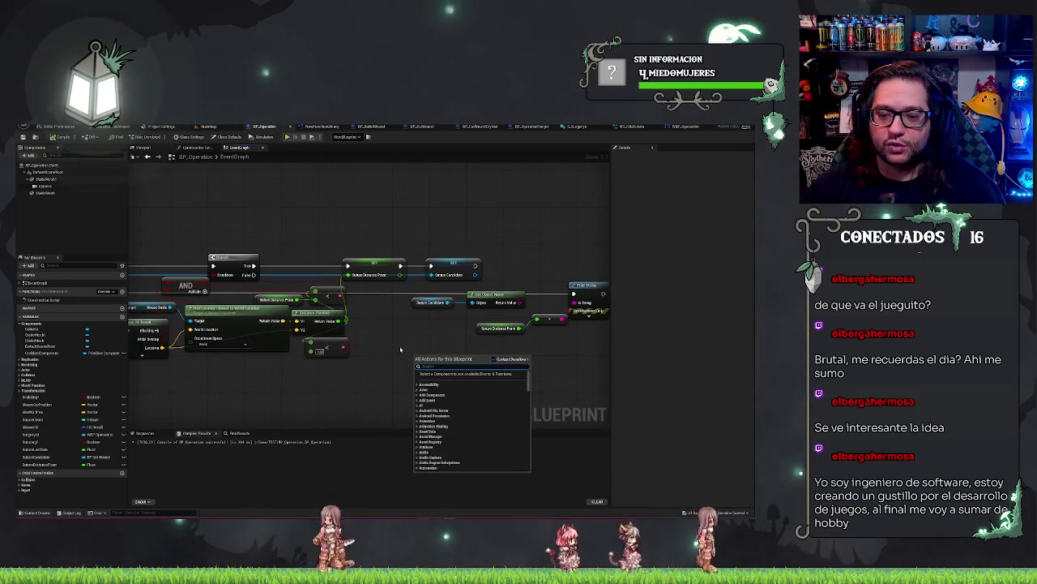
click(398, 349)
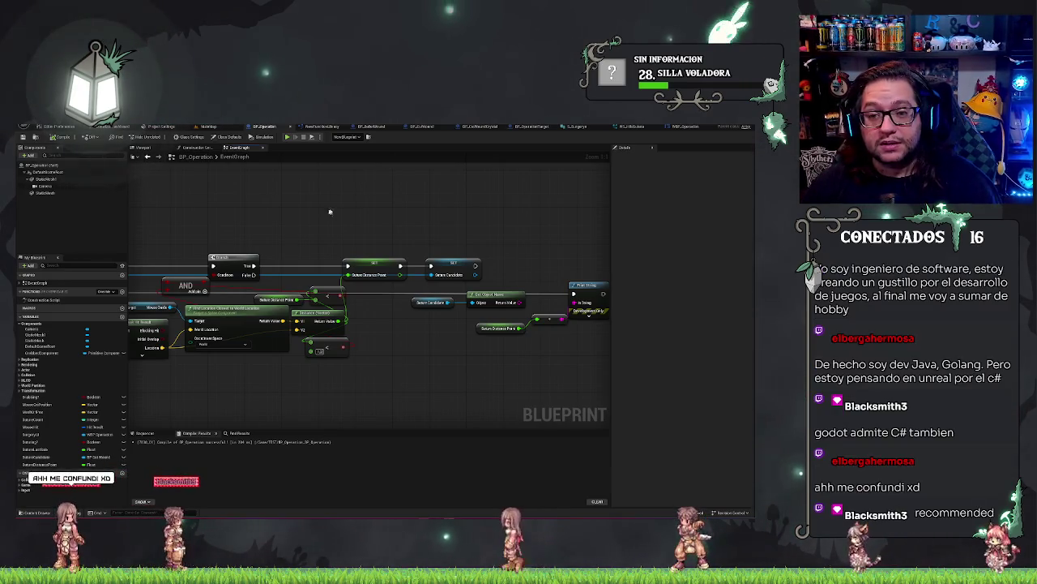
drag(228, 218, 304, 222)
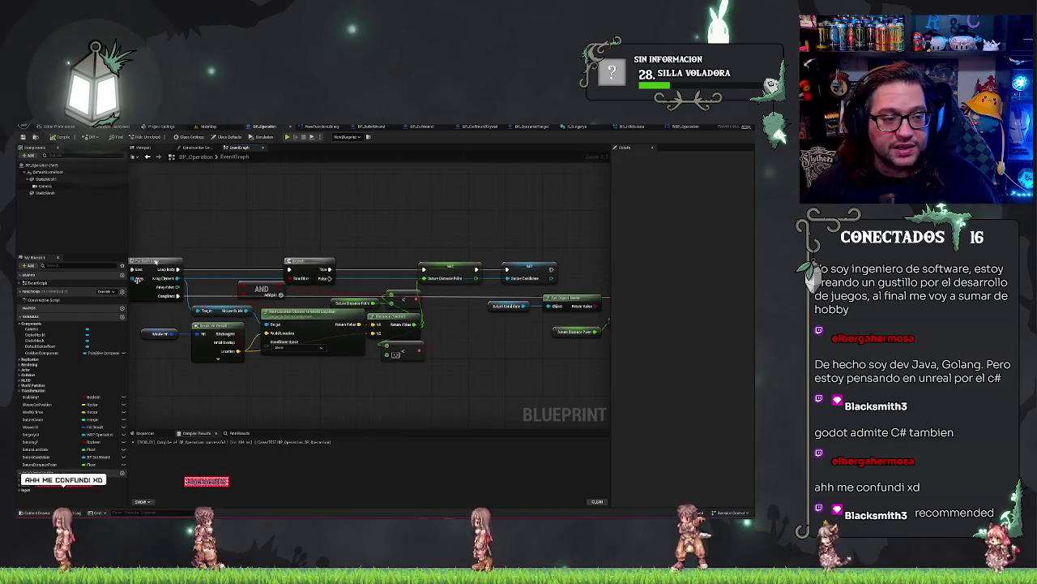
drag(309, 260, 347, 277)
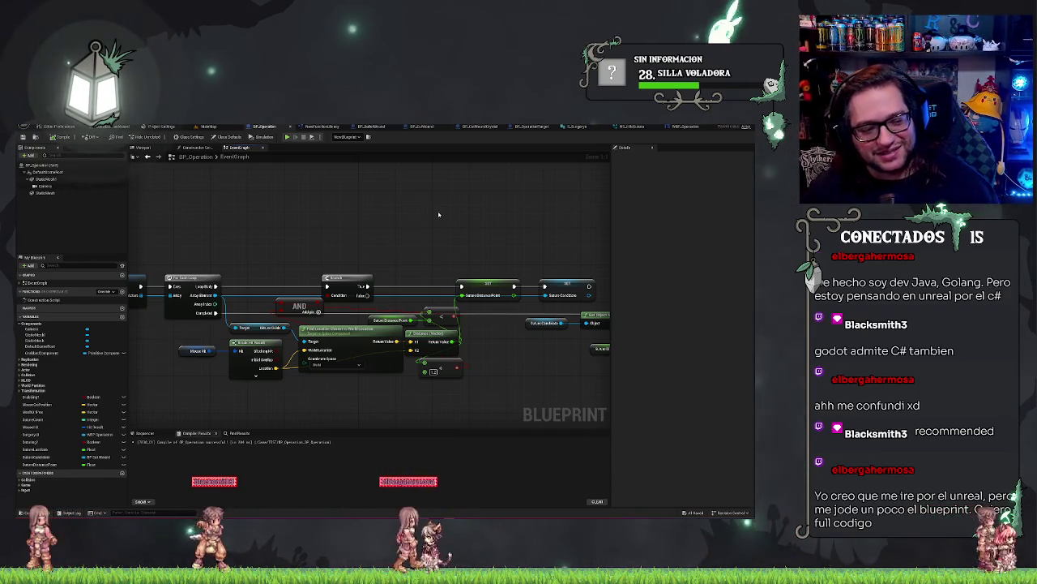
click(347, 281)
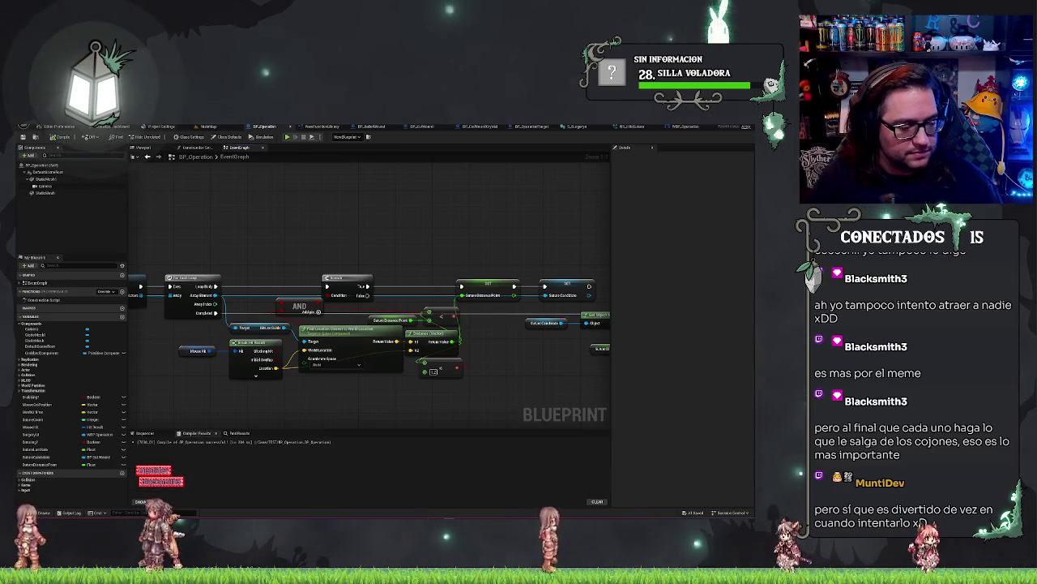
key(super)
Launch Visual Studio 2022 from Start and open the recent DayAtTheOffice solution.
text(visual)
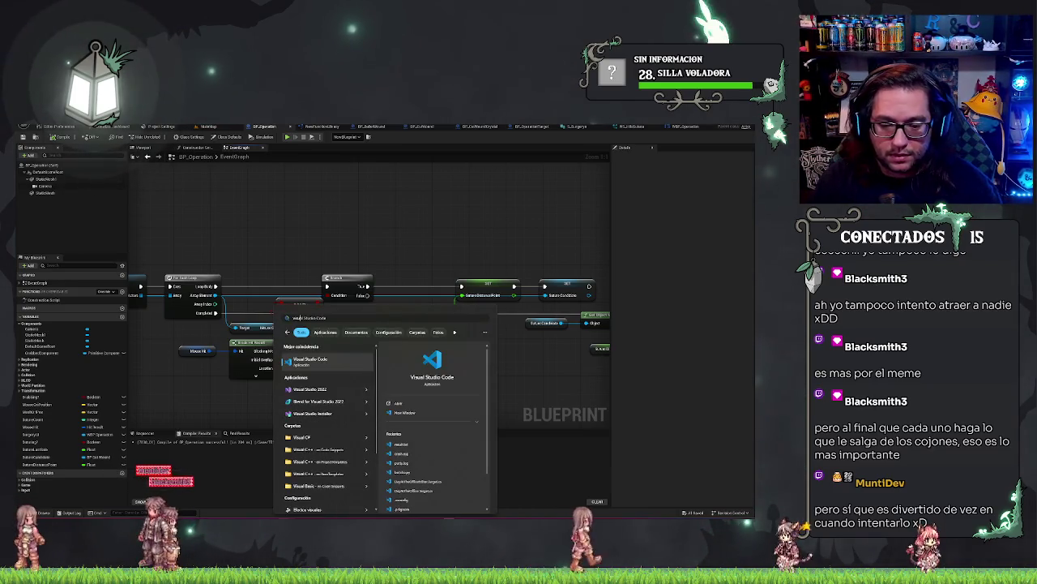
key(Down)
key(Return)
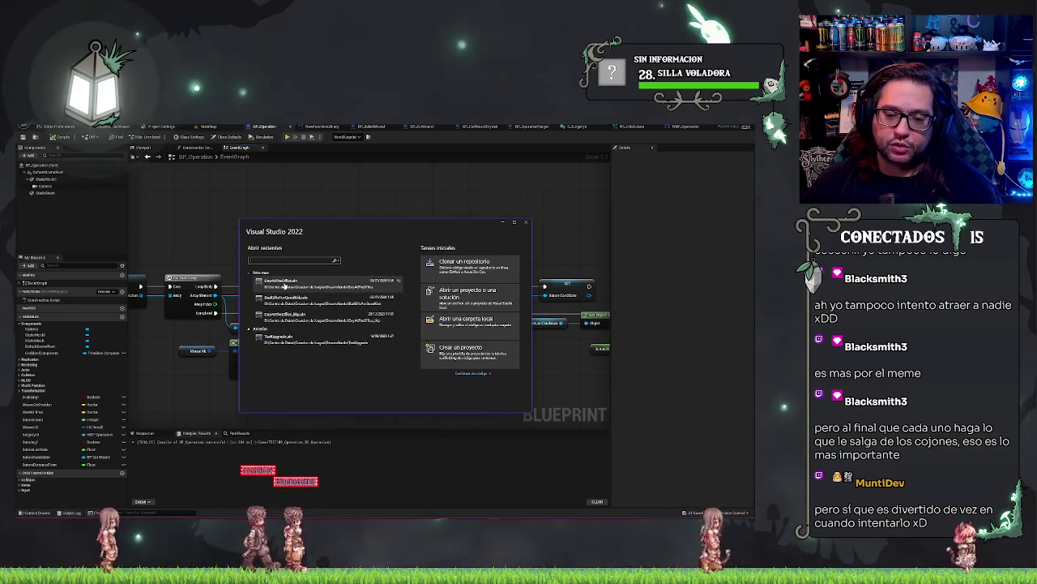
click(287, 288)
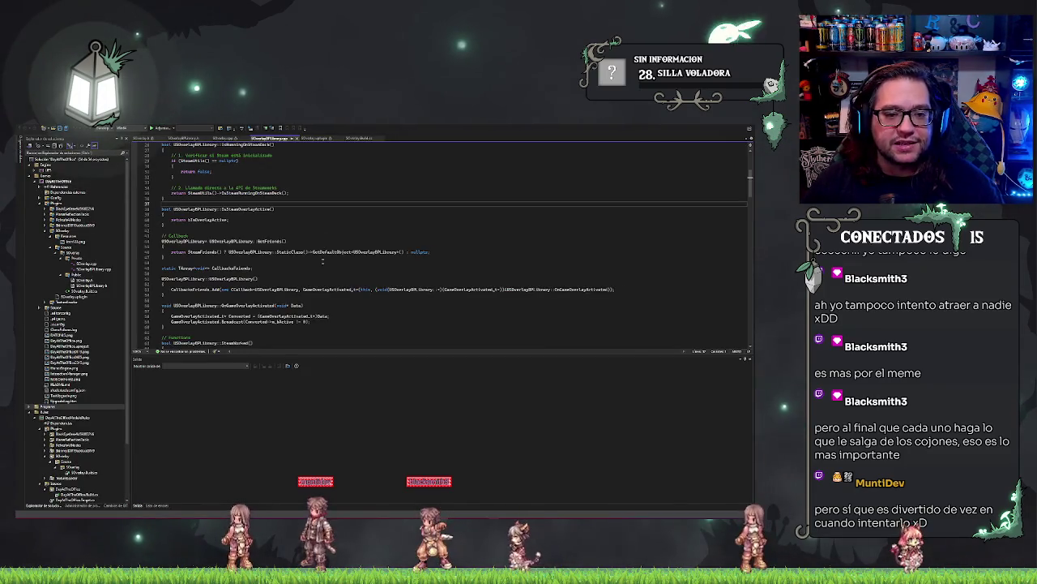
Shrink the Visual Studio window and switch back to the Unreal level editor.
scroll(438, 243, down, 10)
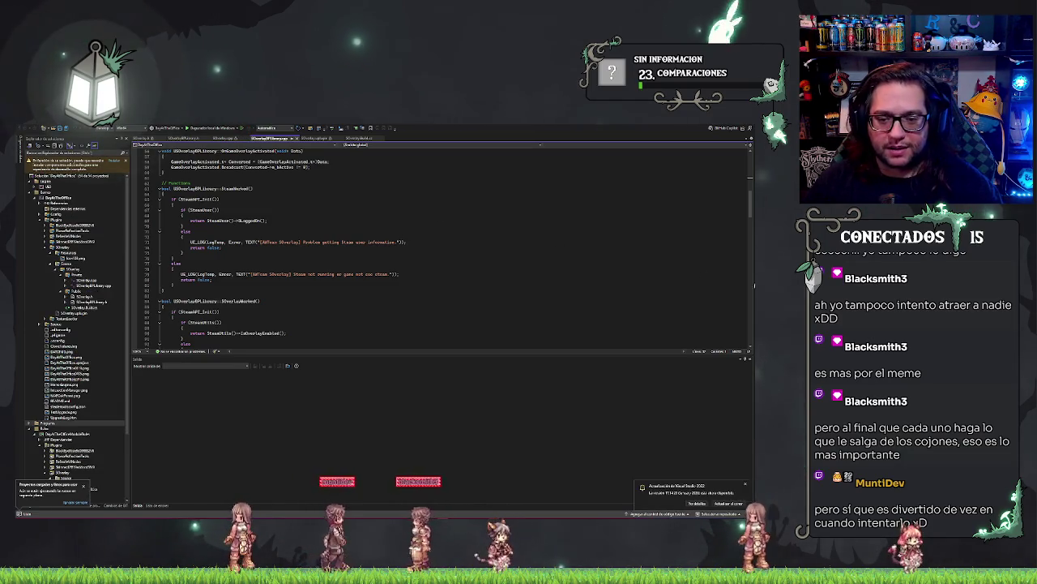
mouse_move(755, 516)
mouse_down()
mouse_move(762, 493)
mouse_move(669, 490)
mouse_up()
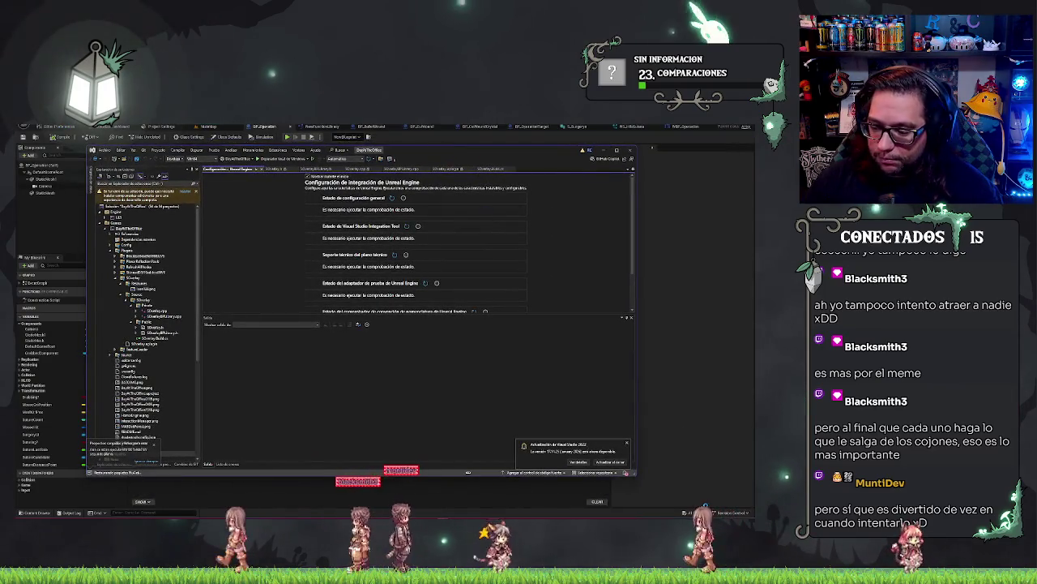
click(669, 491)
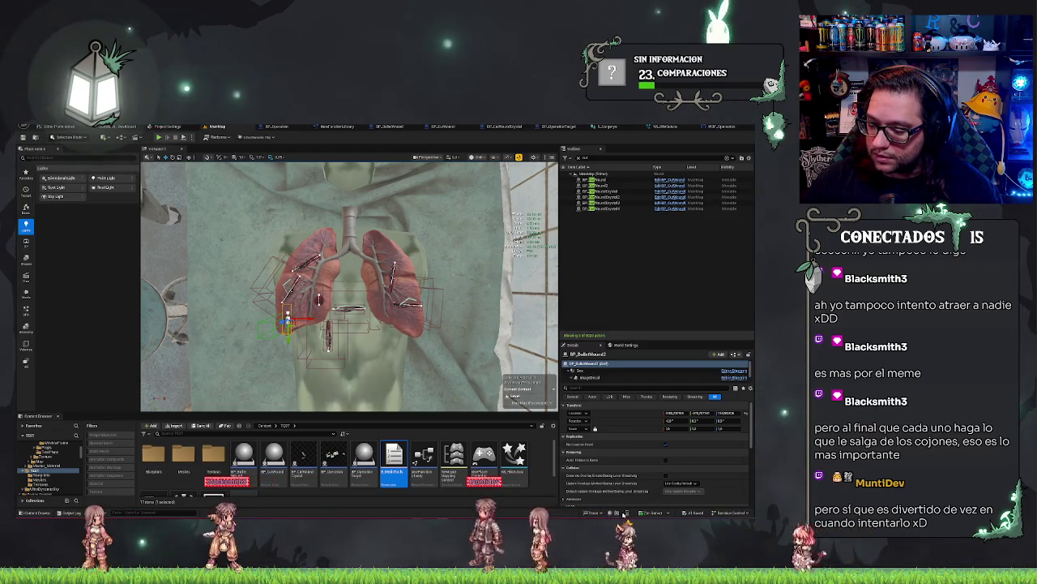
Check the Derived Data and Trace status-bar menus, then close them.
click(667, 515)
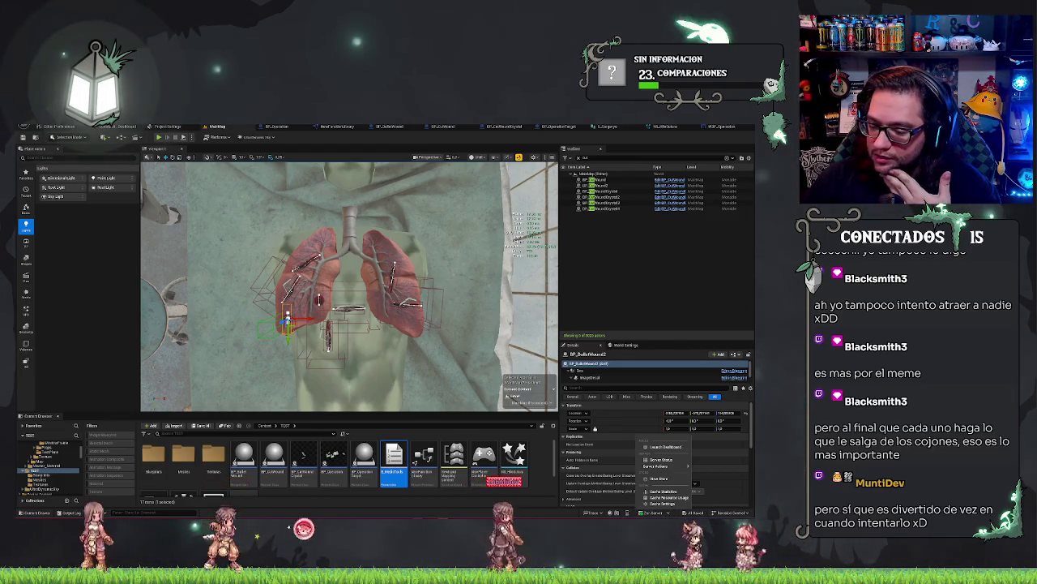
click(601, 513)
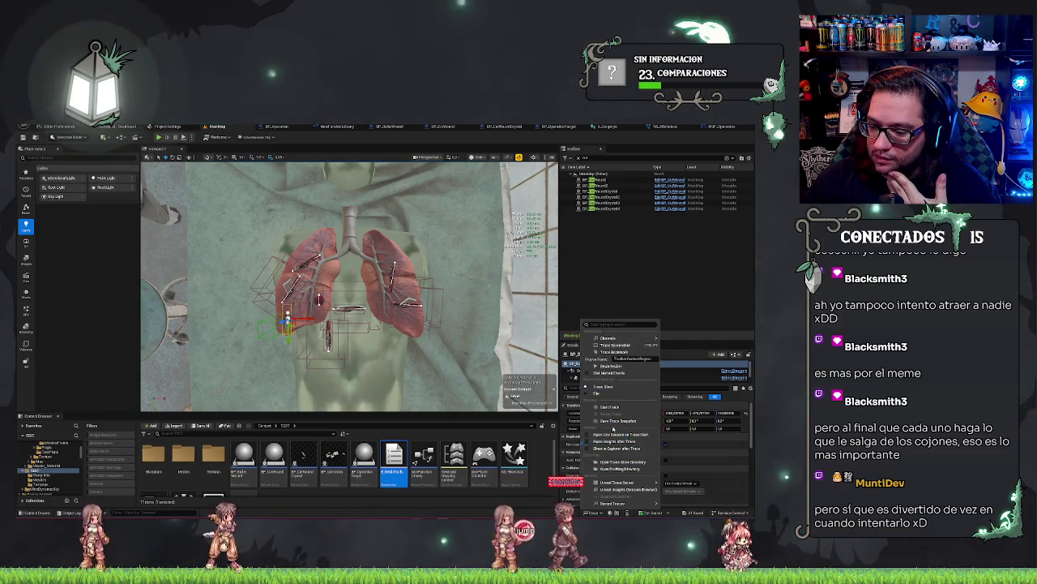
mouse_move(620, 503)
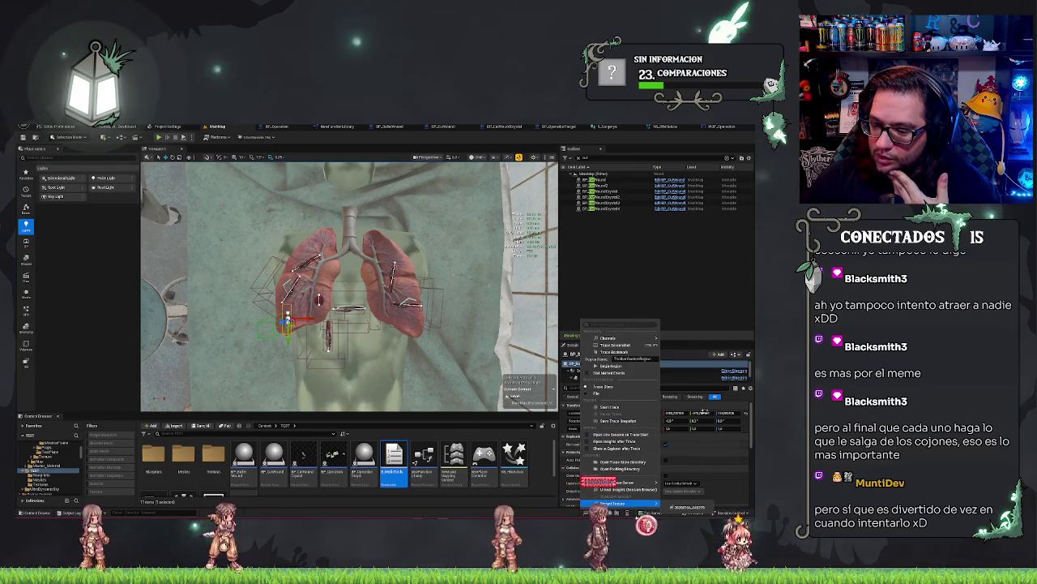
click(622, 482)
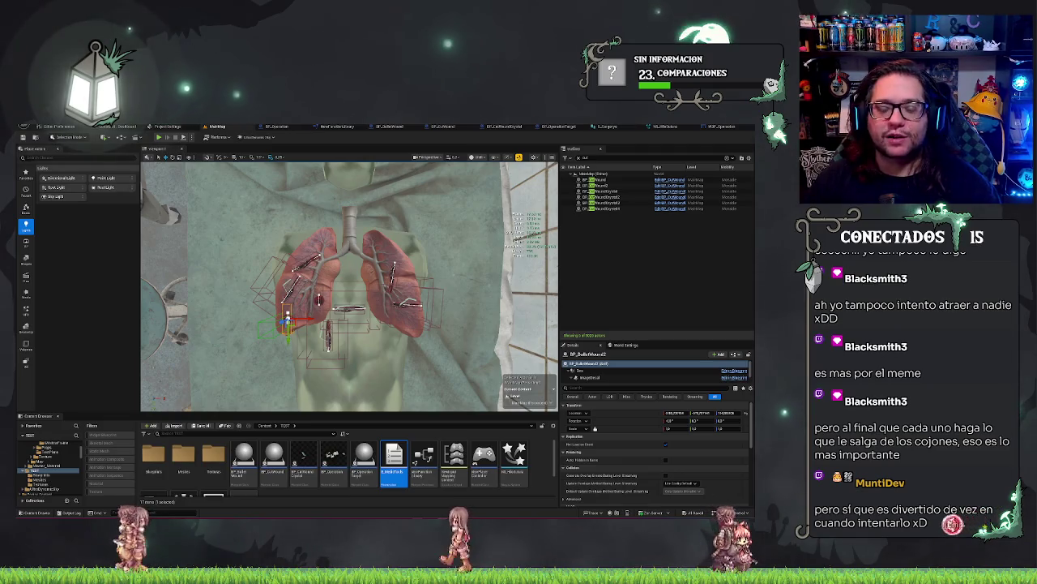
Select the lungs actor, orbit to see the table above it, then deselect.
click(381, 284)
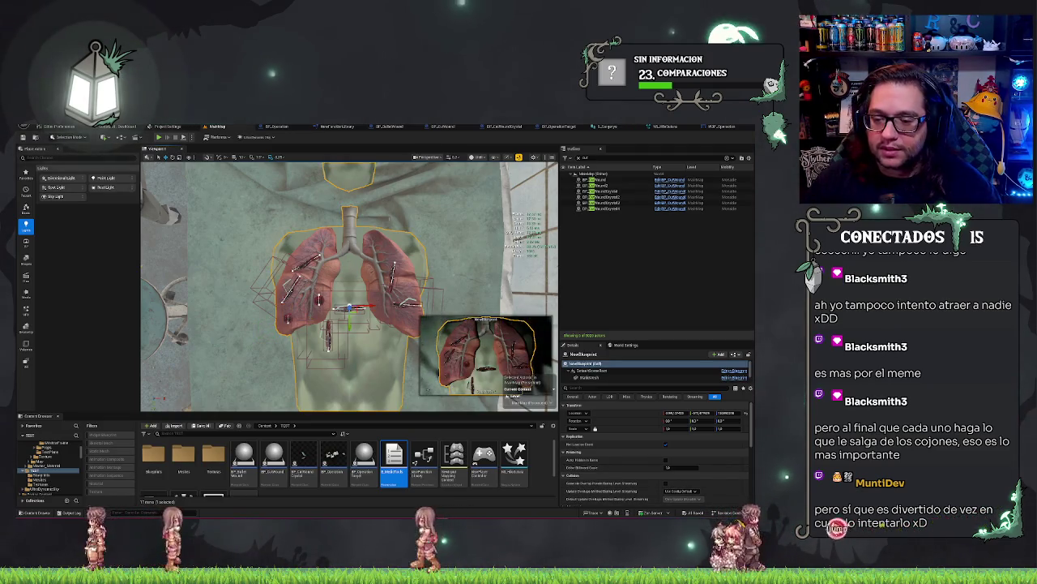
drag(349, 284, 349, 325)
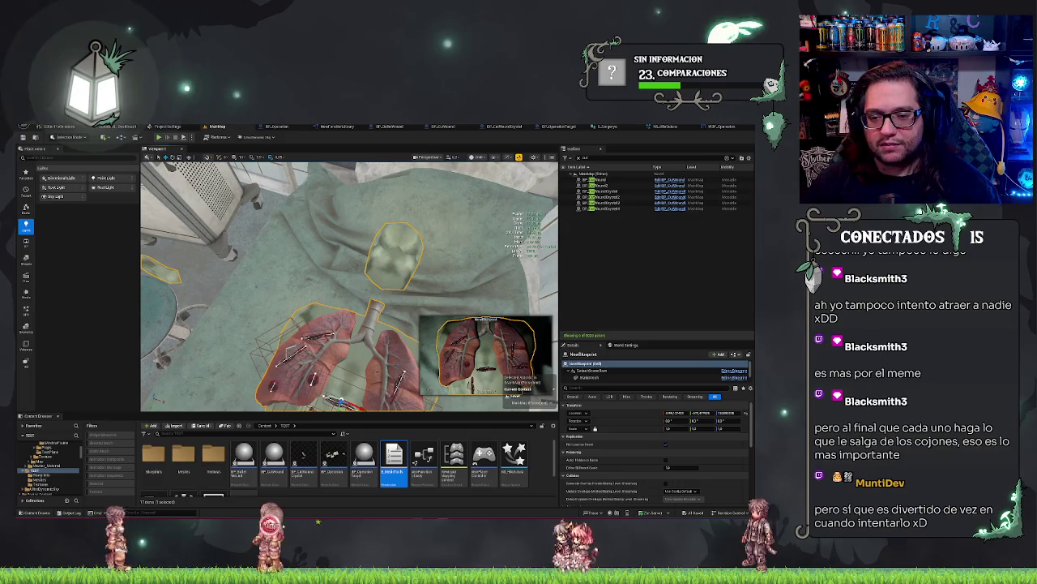
key(Escape)
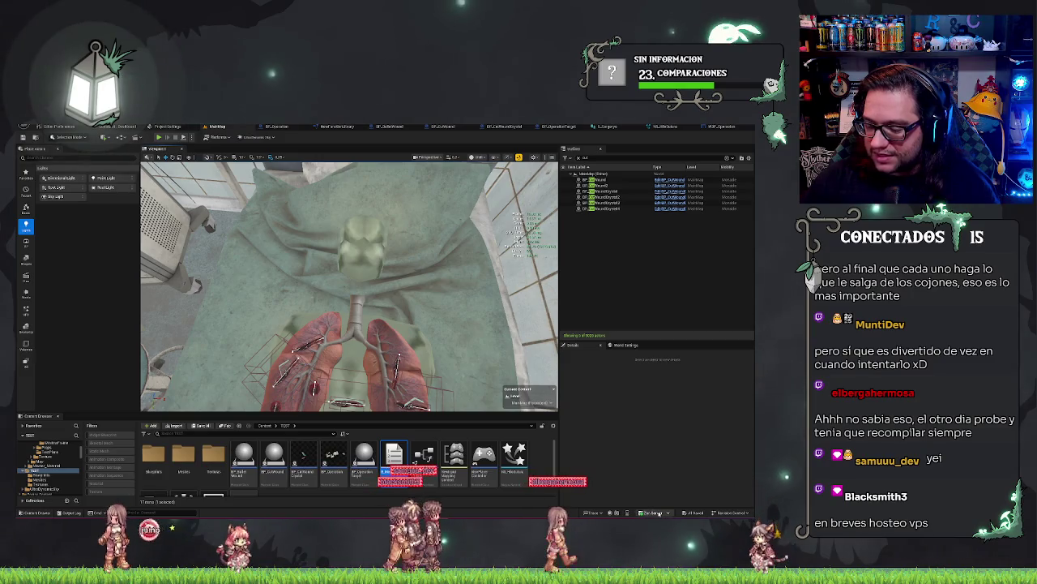
Check the Derived Data cache menu, then bring the DayAtTheOffice Visual Studio window forward.
click(666, 513)
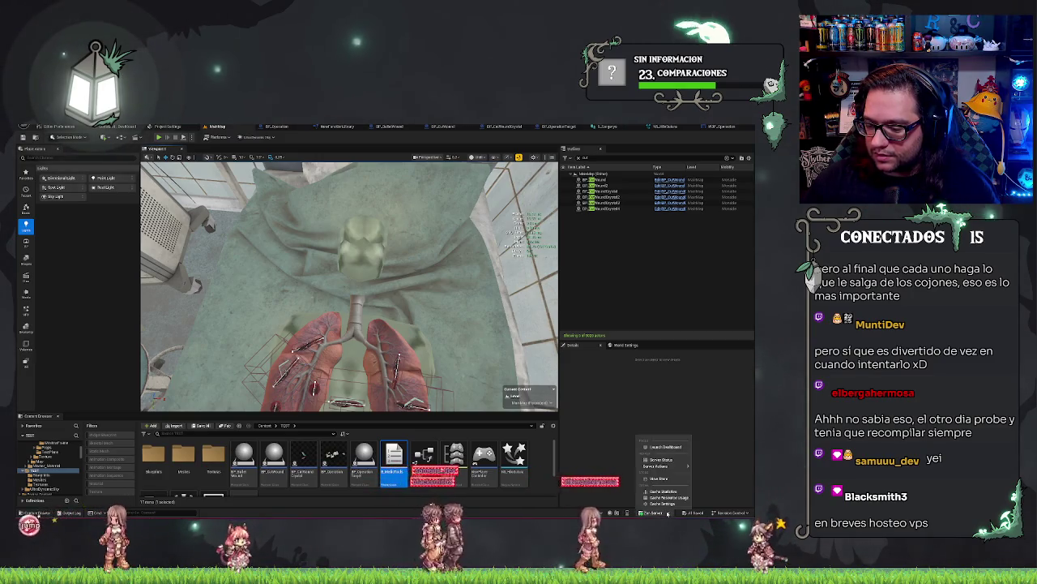
mouse_move(659, 468)
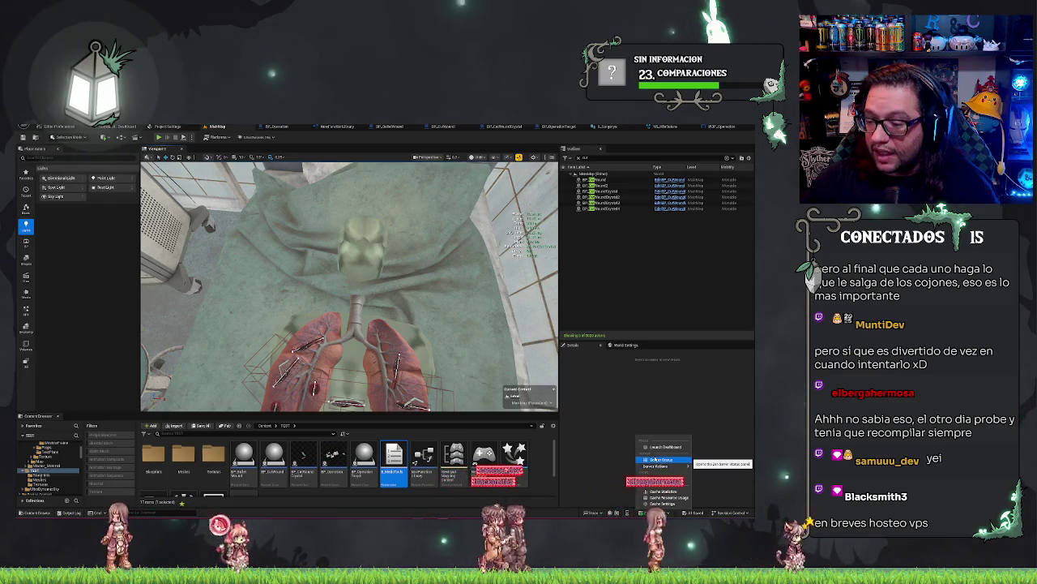
click(611, 405)
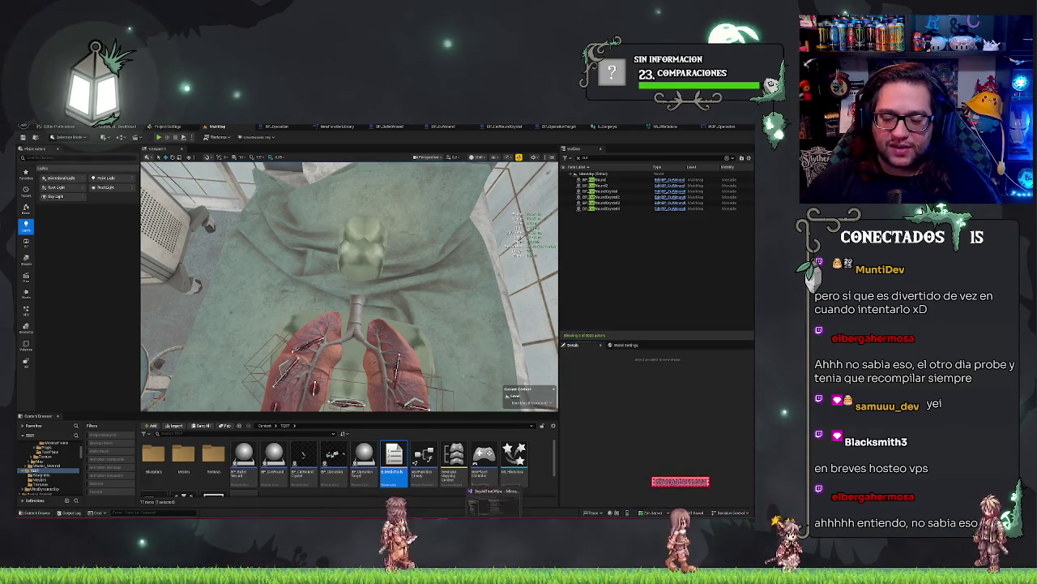
click(495, 501)
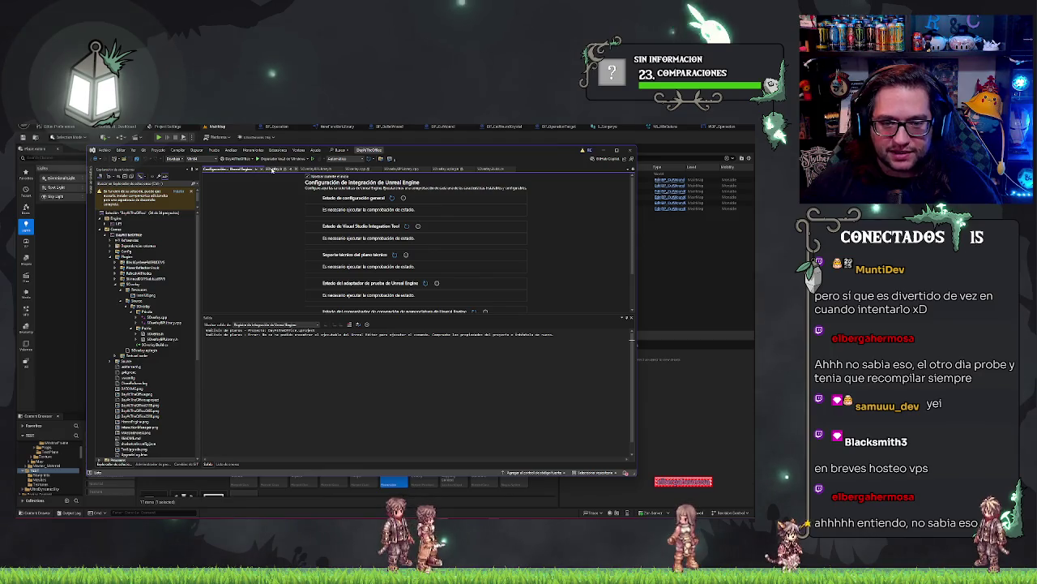
Review the SOverlayBPLibrary.h class declaration, then return to the BP_Operation event graph in Unreal.
click(317, 169)
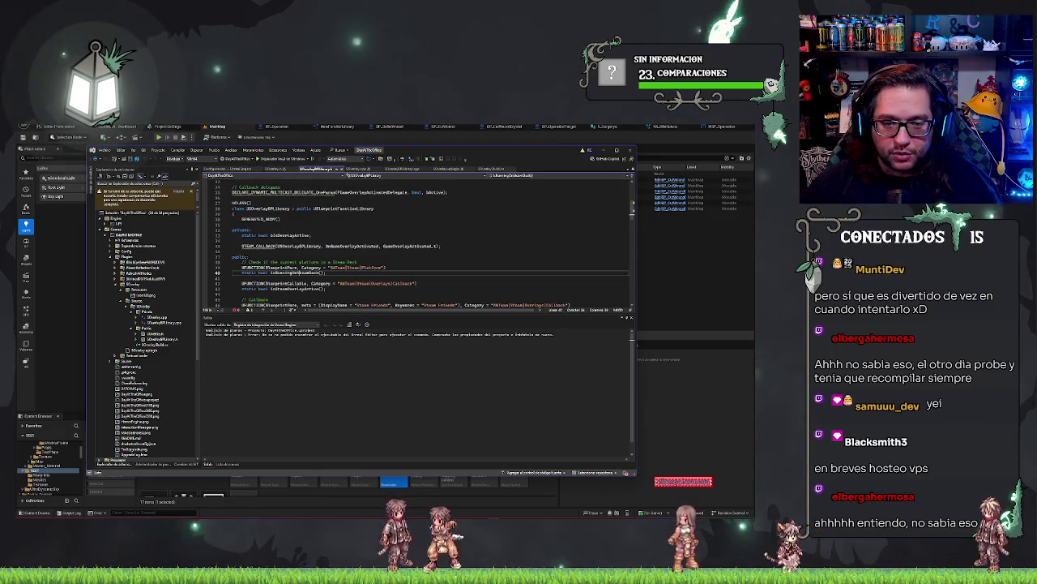
mouse_move(235, 201)
mouse_down()
mouse_move(235, 243)
mouse_move(329, 303)
mouse_move(571, 304)
mouse_up()
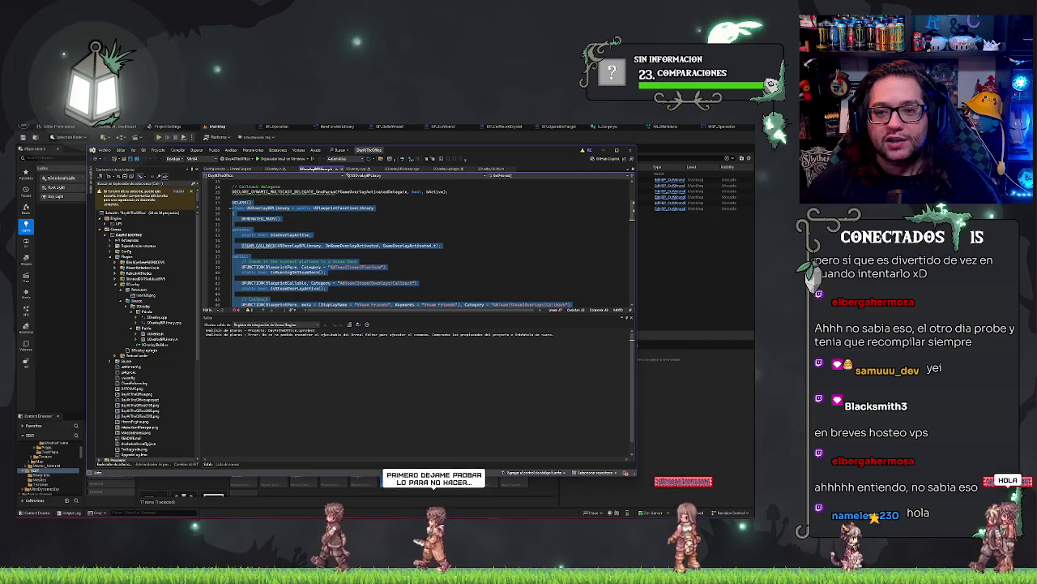
key(alt+Tab)
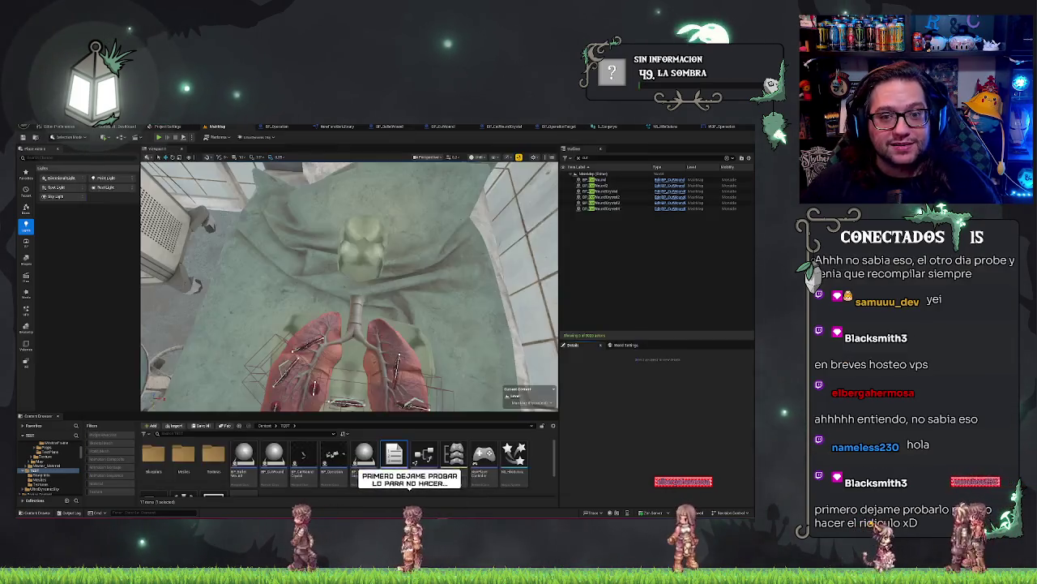
click(263, 126)
Browse the graph's action list for 'overlay' nodes without adding any.
right_click(357, 233)
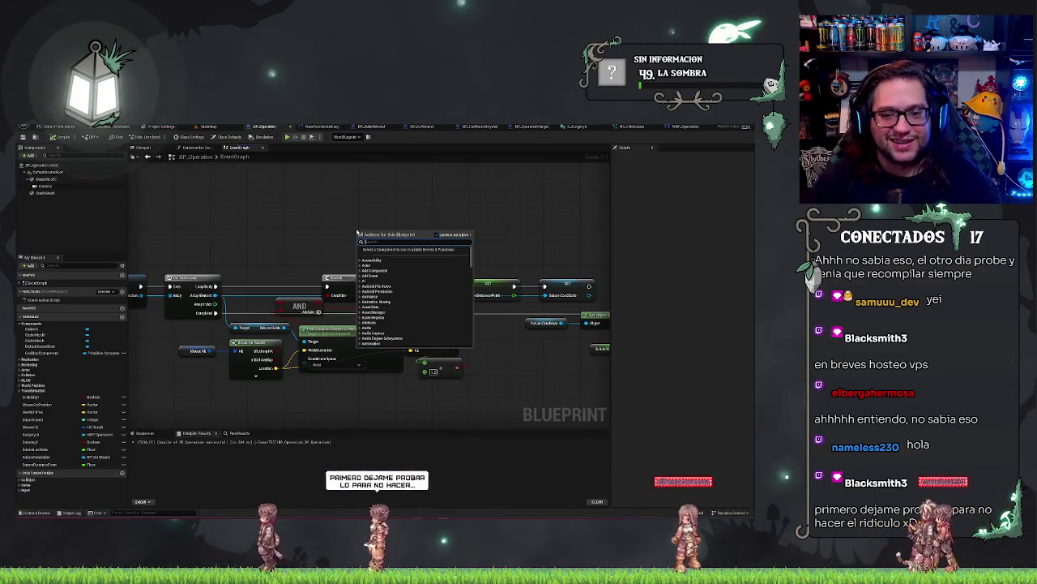
text(overlay)
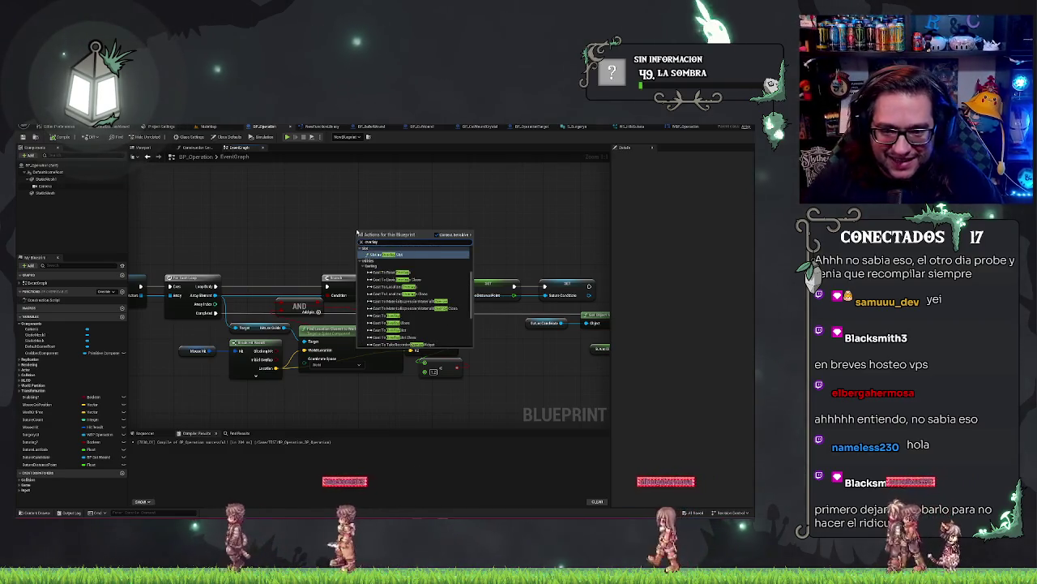
key(Down)
key(Down)
key(Down)
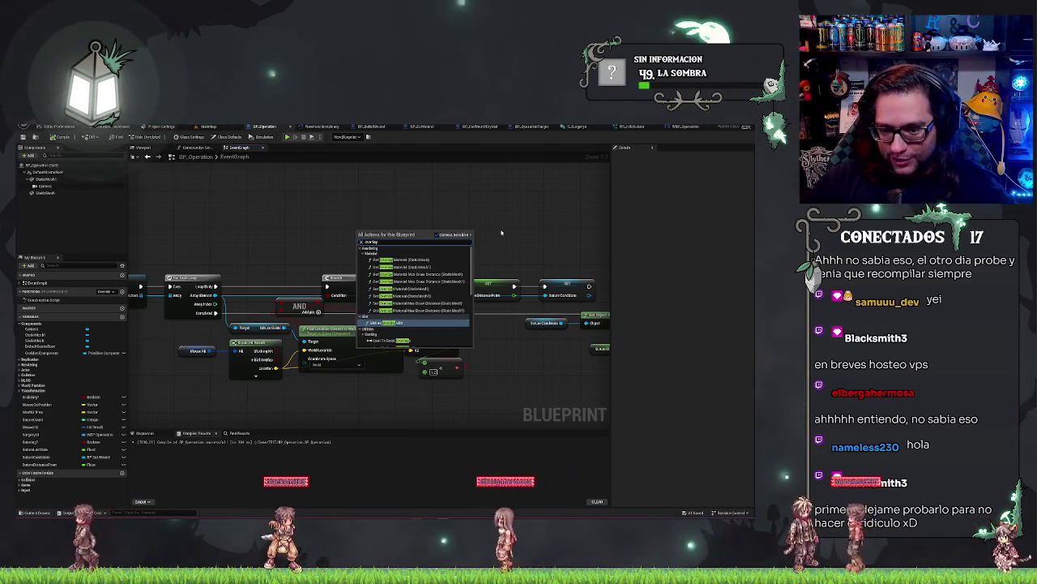
key(Down)
key(Down)
key(Down)
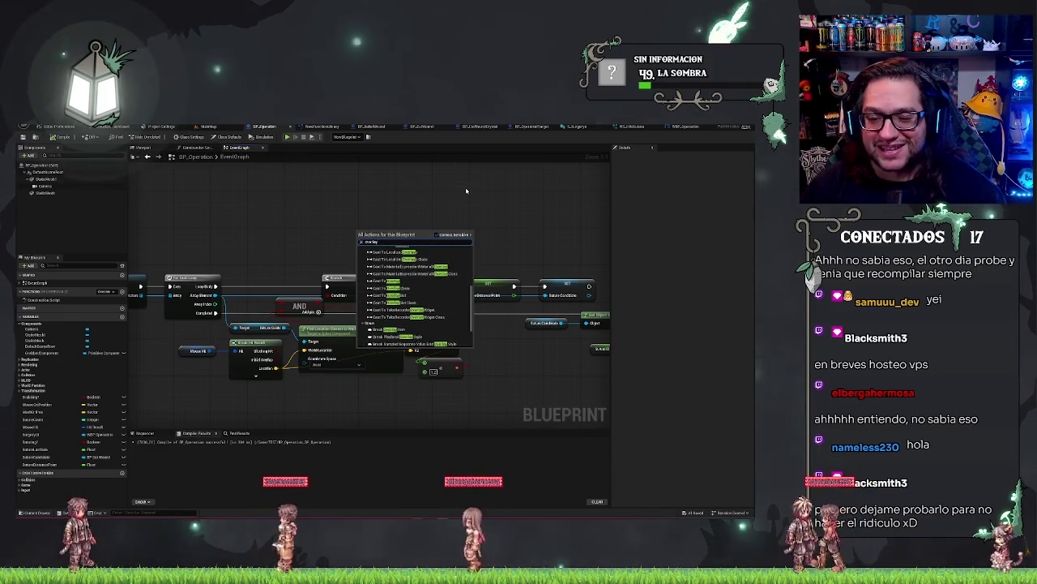
key(Escape)
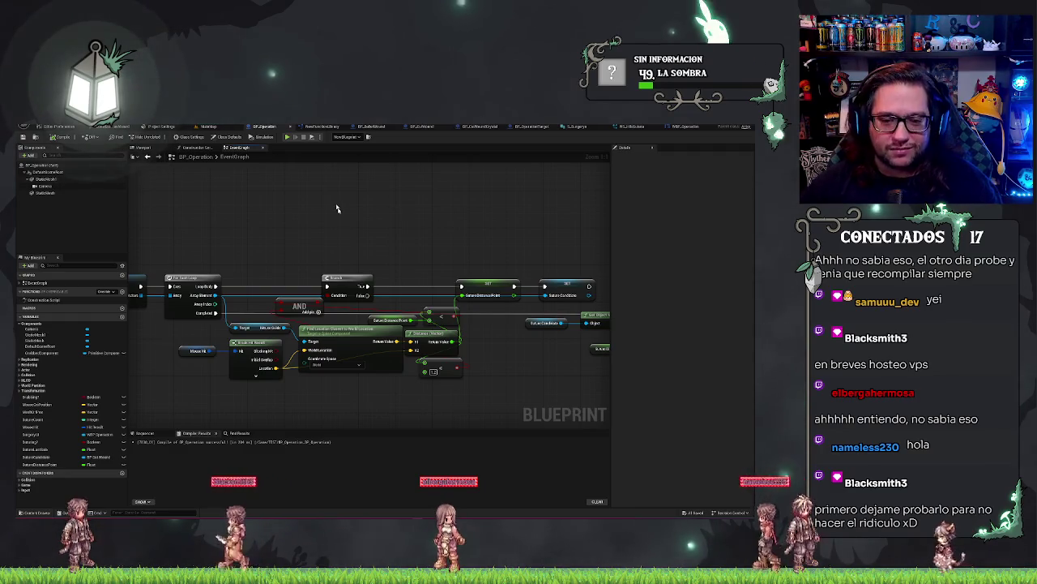
Select the Branch node, pan to the Print String node, then return to the MainMap level.
click(347, 279)
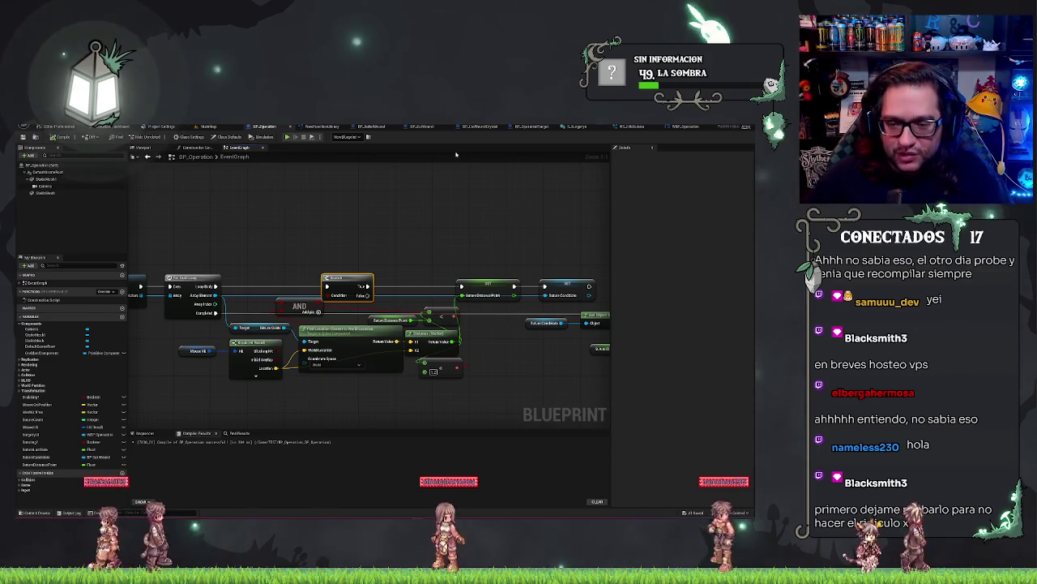
mouse_move(484, 250)
mouse_down()
mouse_move(427, 227)
mouse_move(433, 213)
mouse_up()
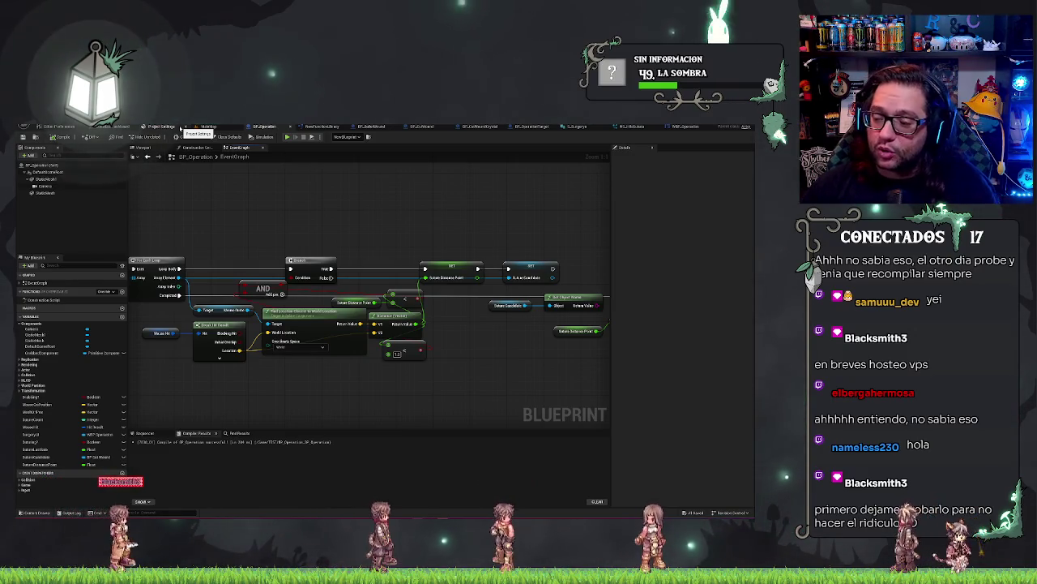
mouse_move(271, 213)
mouse_down()
mouse_move(331, 219)
mouse_move(211, 189)
mouse_up()
drag(397, 203, 281, 195)
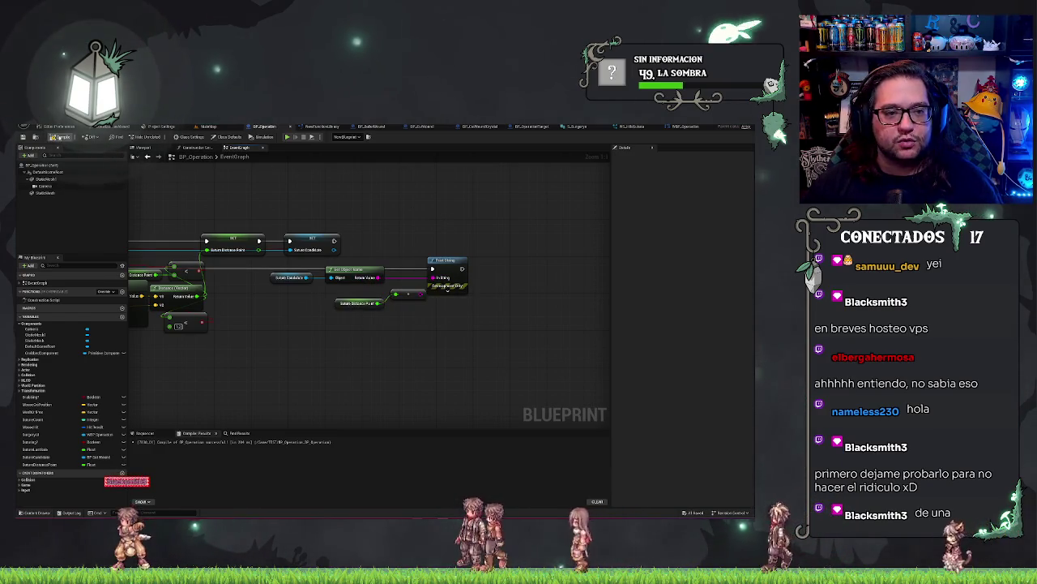
click(235, 126)
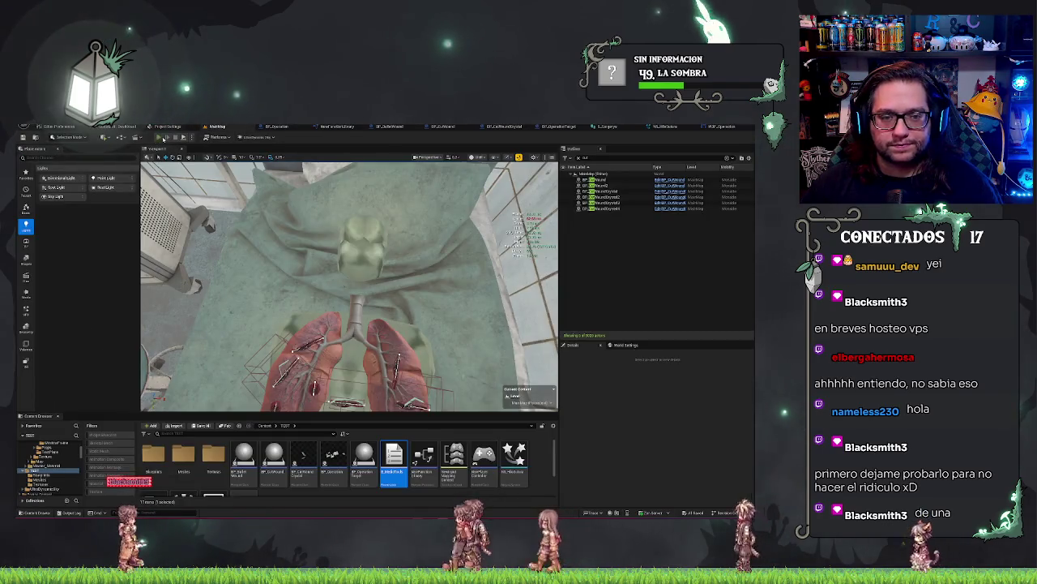
key(alt+p)
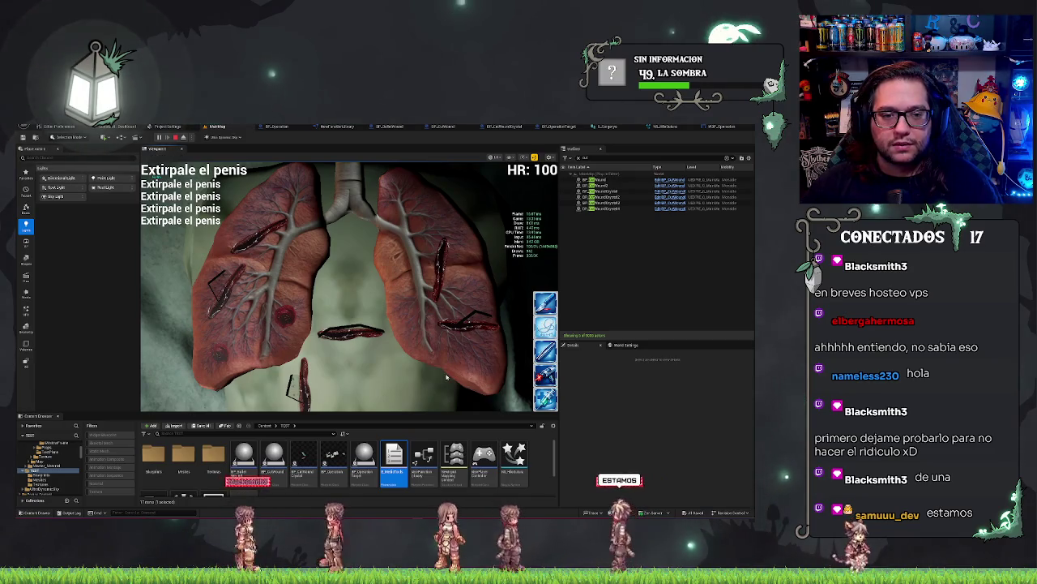
key(Escape)
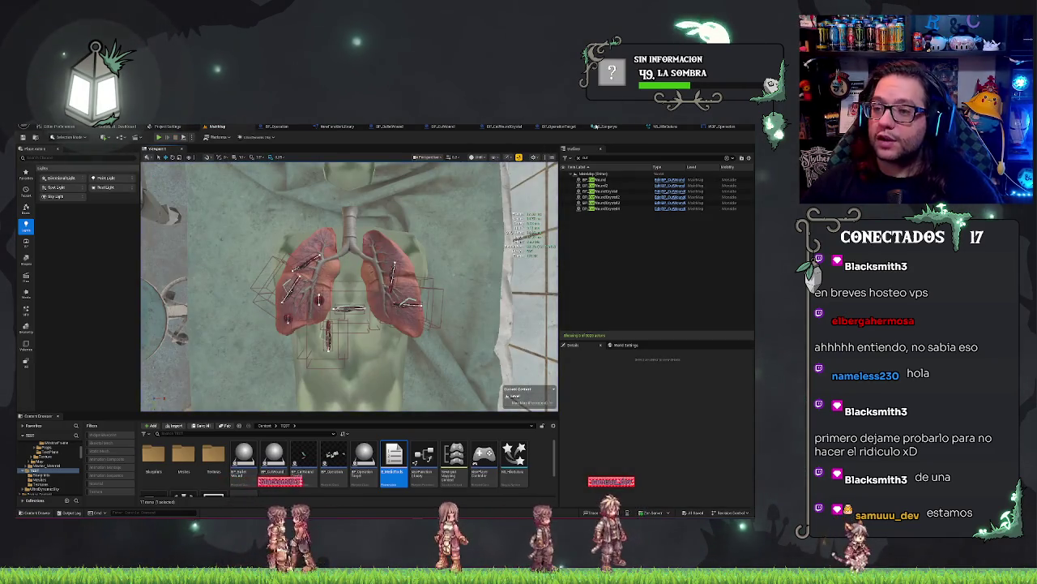
click(267, 127)
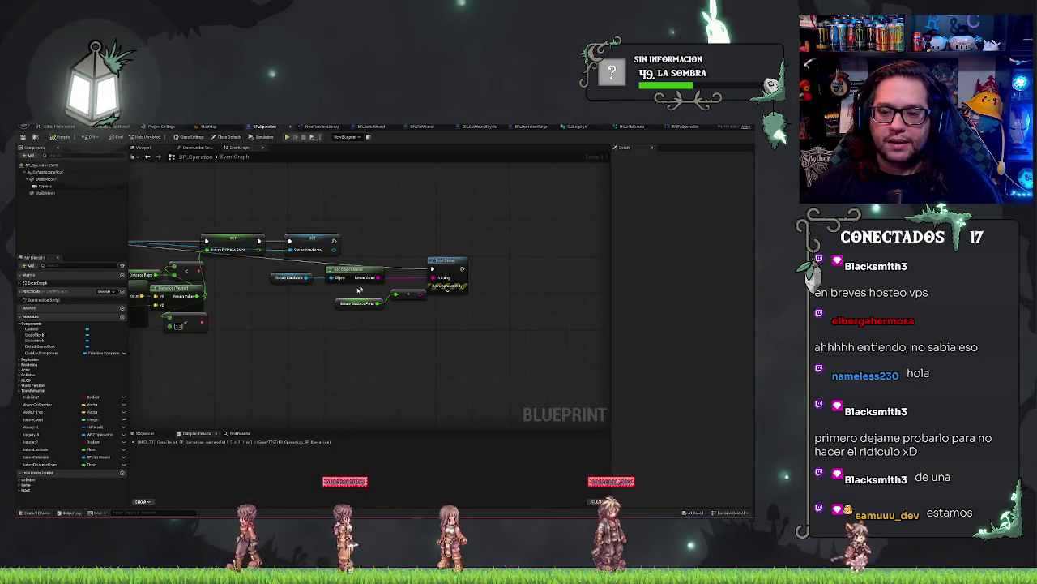
Frame the Return Distance node chain and show the Print String node's advanced pins.
click(359, 303)
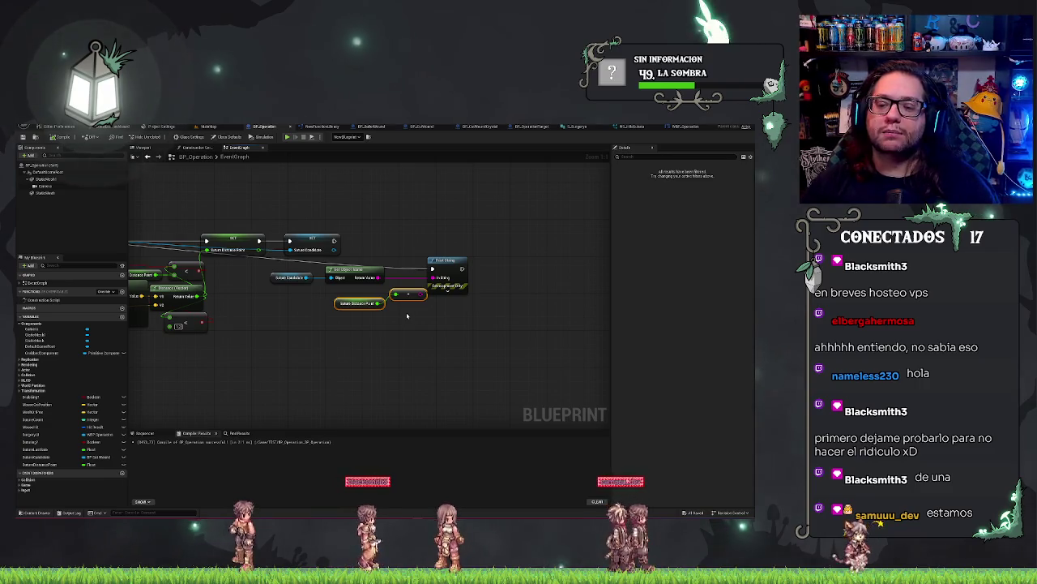
scroll(324, 194, down, 2)
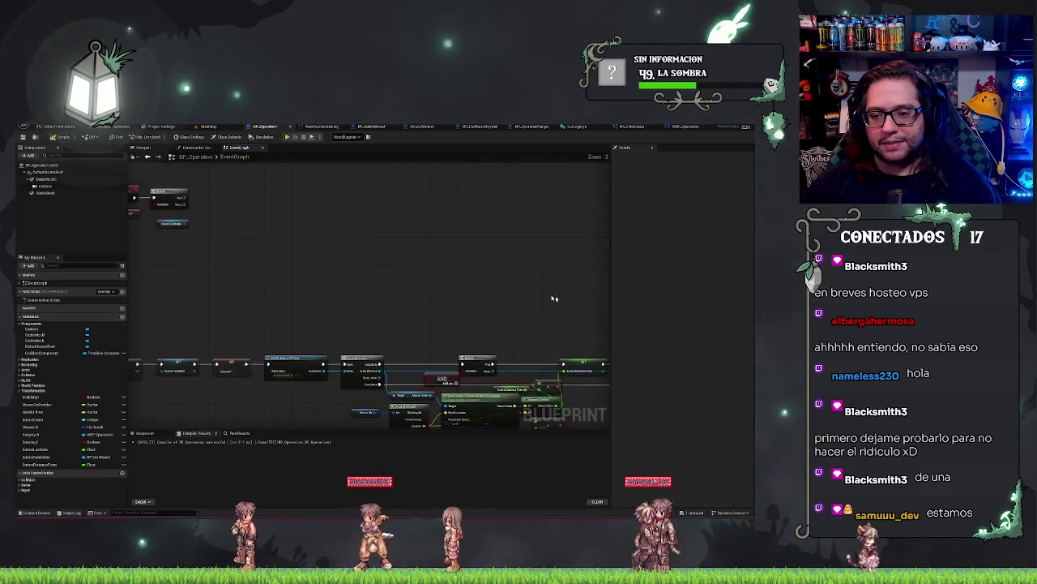
mouse_move(565, 289)
mouse_down()
mouse_move(252, 181)
mouse_move(319, 192)
mouse_up()
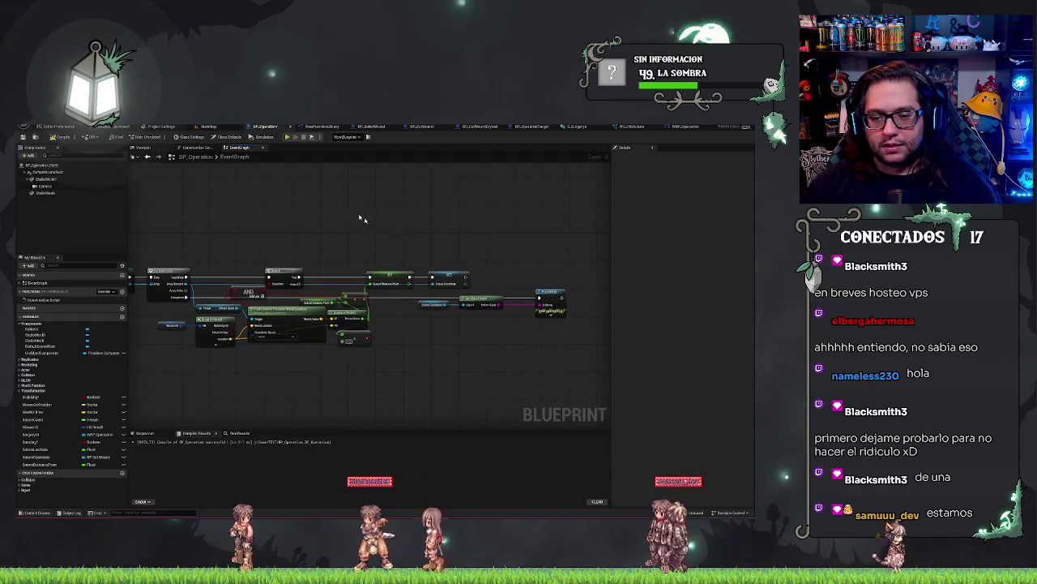
click(551, 311)
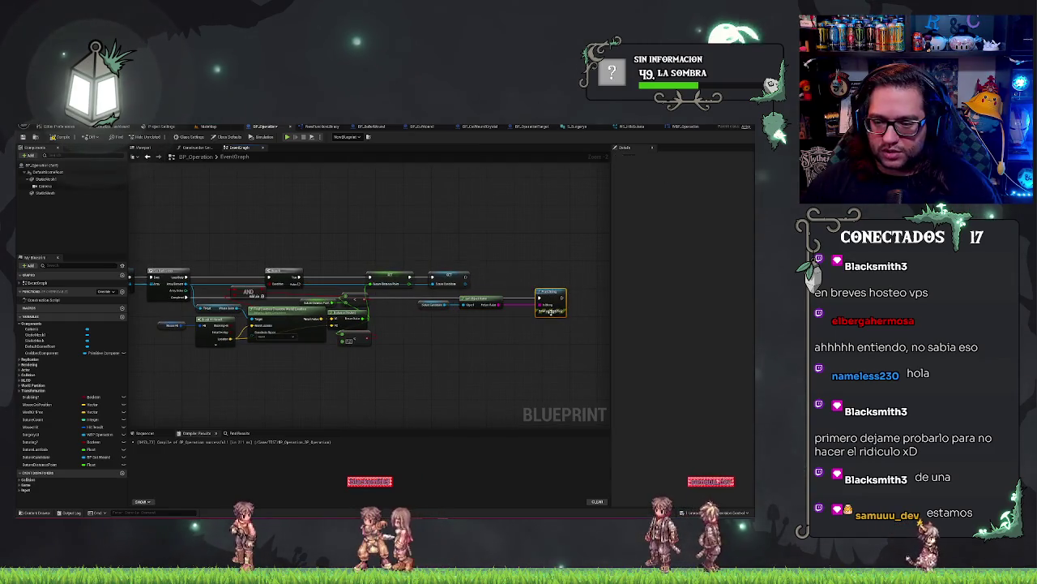
click(553, 312)
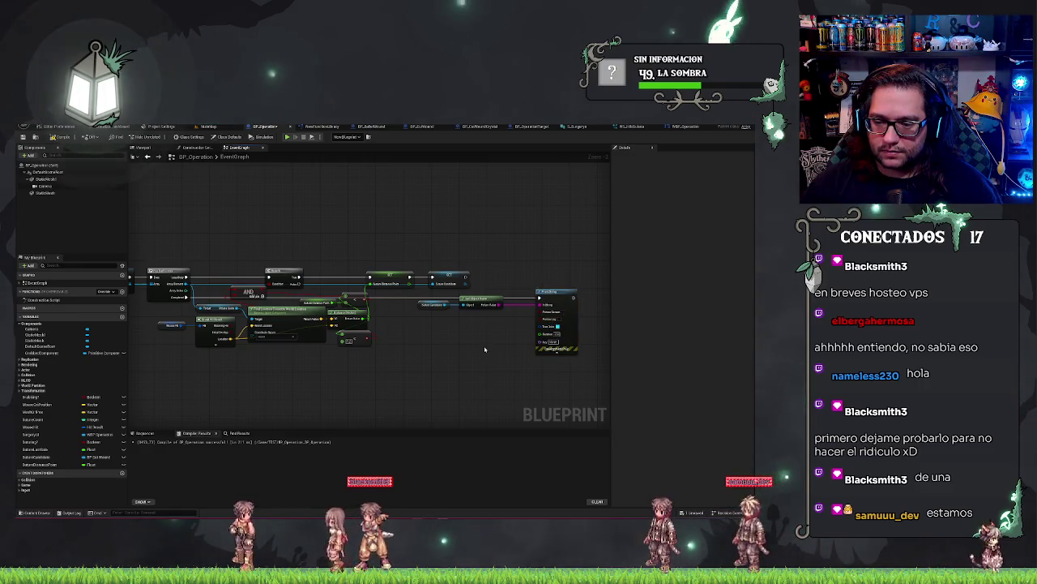
scroll(454, 243, down, 5)
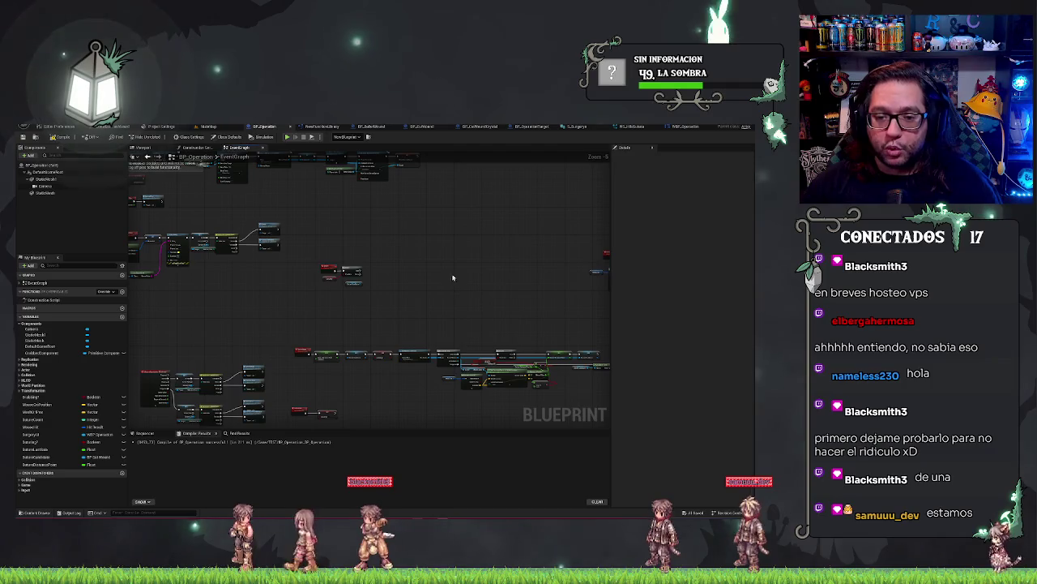
scroll(486, 270, up, 3)
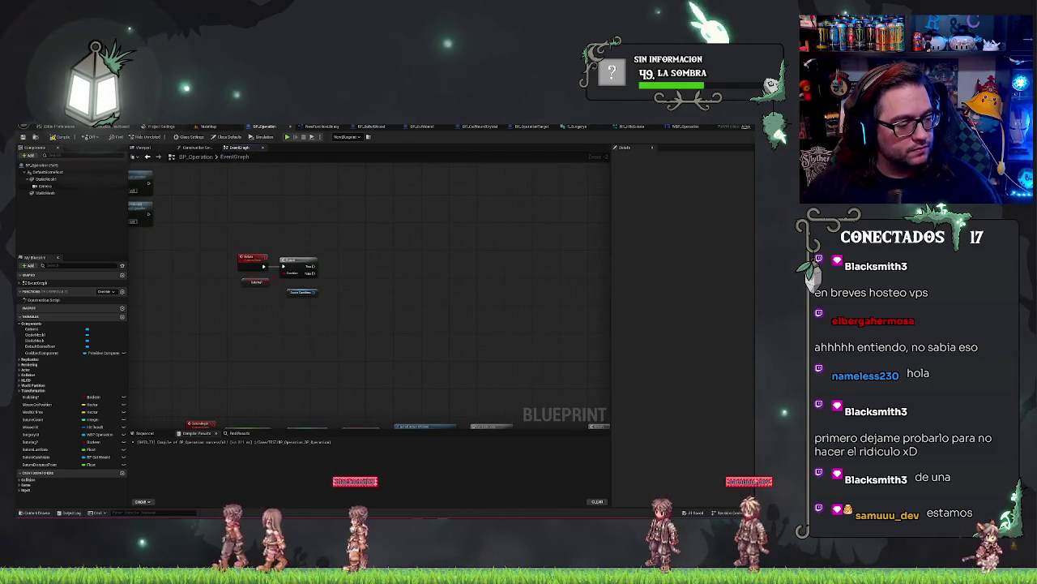